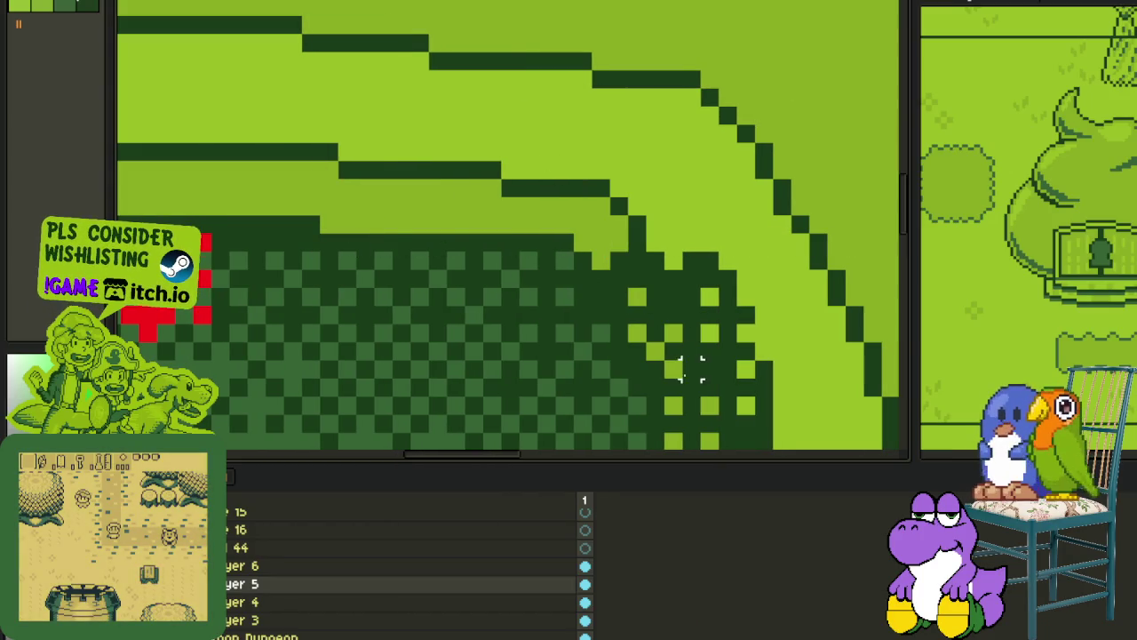
Select and delete the first patch of stray dark pixels on the arch's right edge.
scroll(673, 372, down, 2)
scroll(558, 221, up, 1)
drag(558, 244, 723, 5)
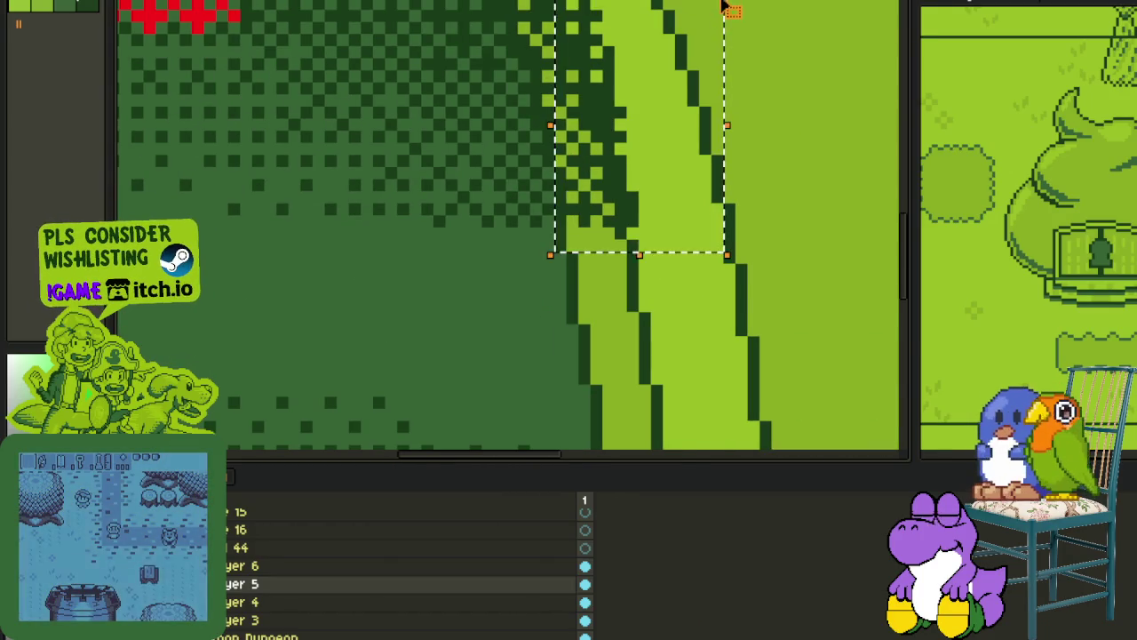
scroll(544, 165, up, 2)
scroll(530, 165, up, 2)
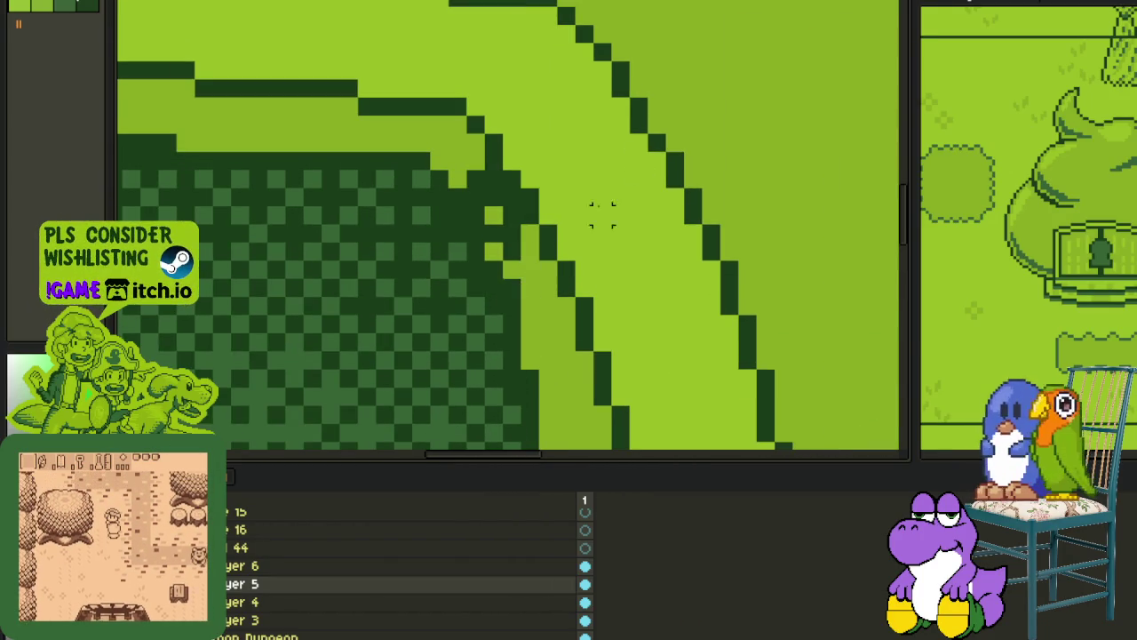
drag(510, 360, 708, 94)
key(Delete)
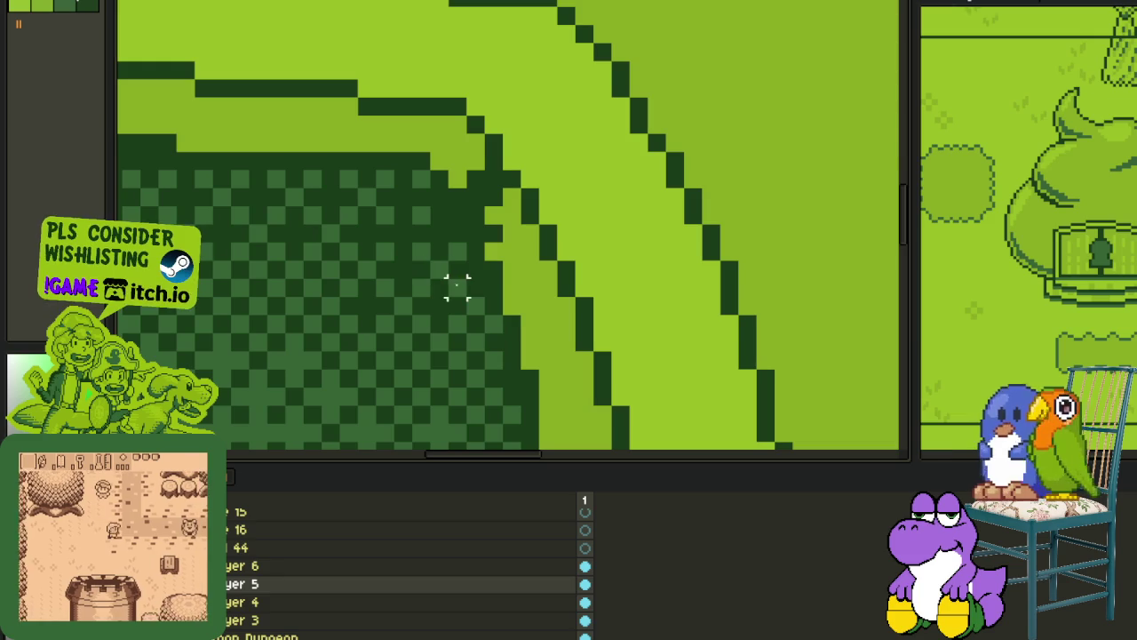
Clear two more runs of dark outline pixels further down the arch.
drag(488, 307, 557, 169)
key(Delete)
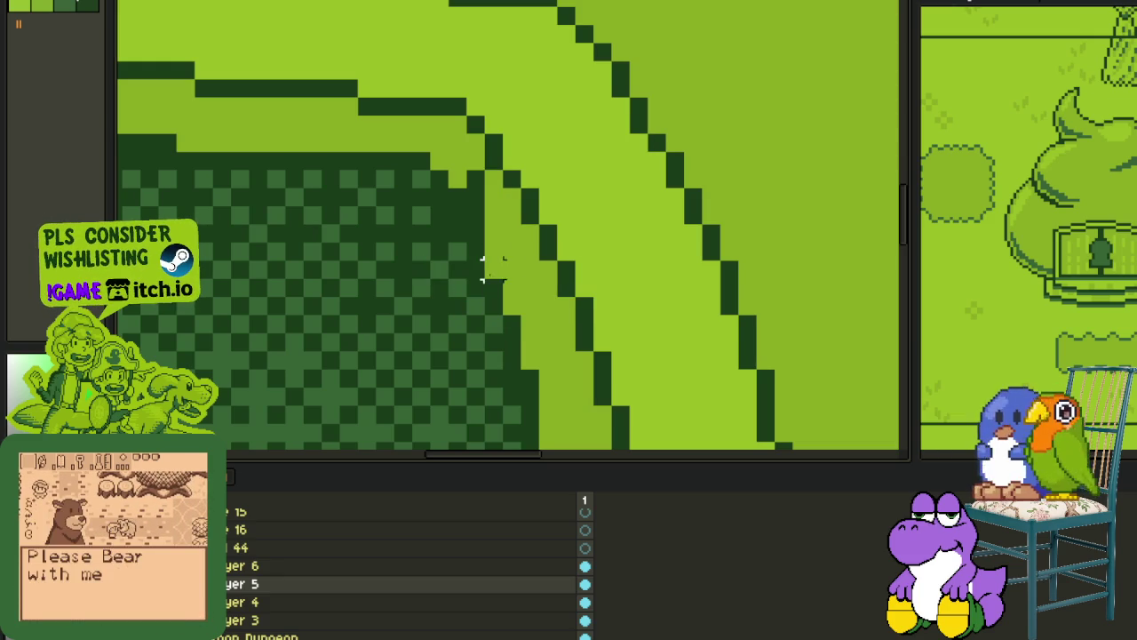
drag(466, 279, 616, 78)
key(Delete)
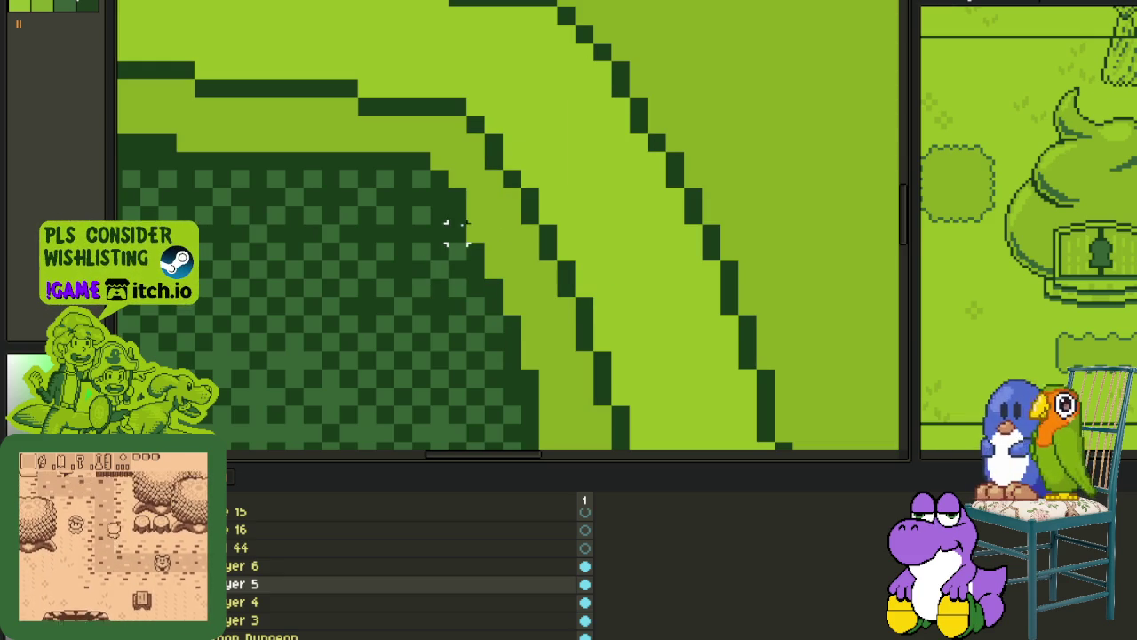
drag(447, 186, 541, 49)
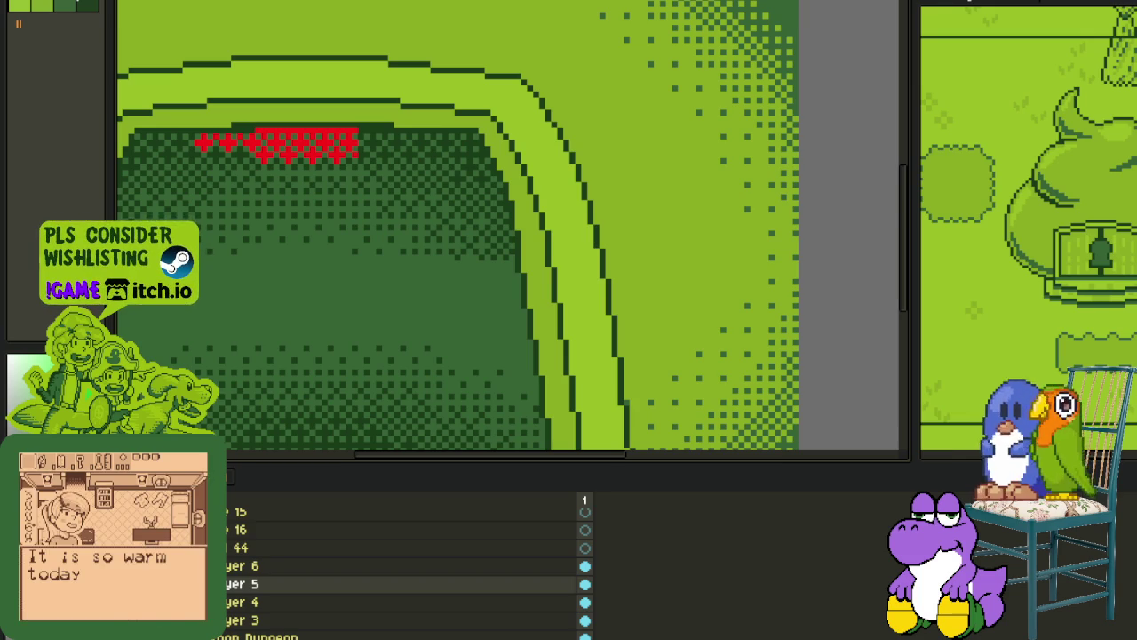
scroll(373, 136, up, 1)
scroll(496, 219, up, 2)
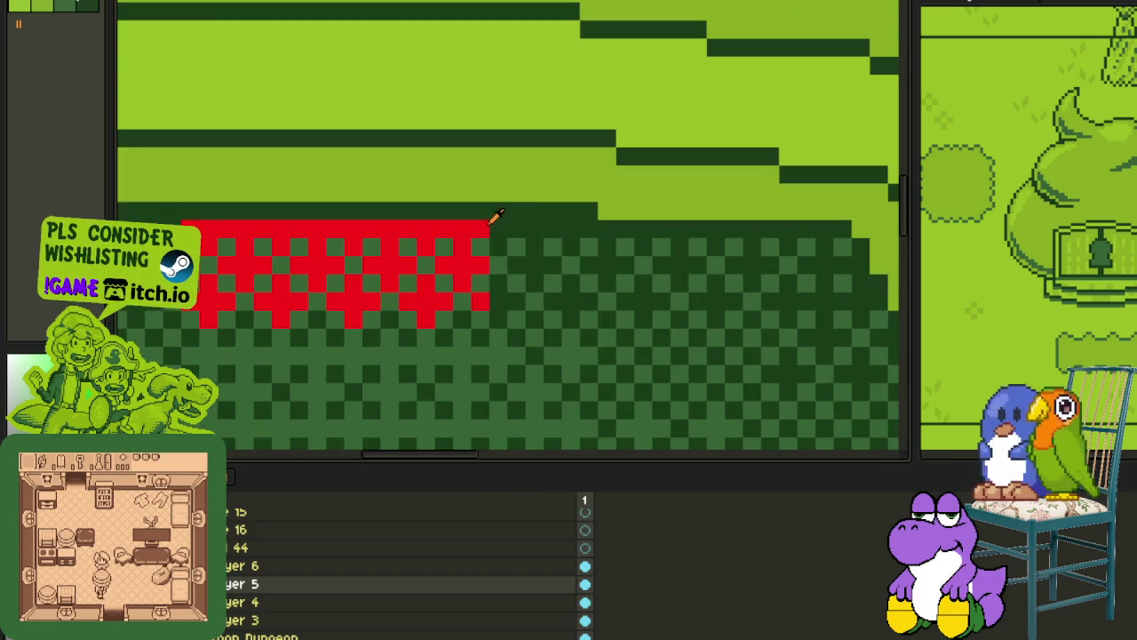
Replace red #FF0000 with dark green #0F380F, merge Layer 6 down, and replace again.
key(shift+r)
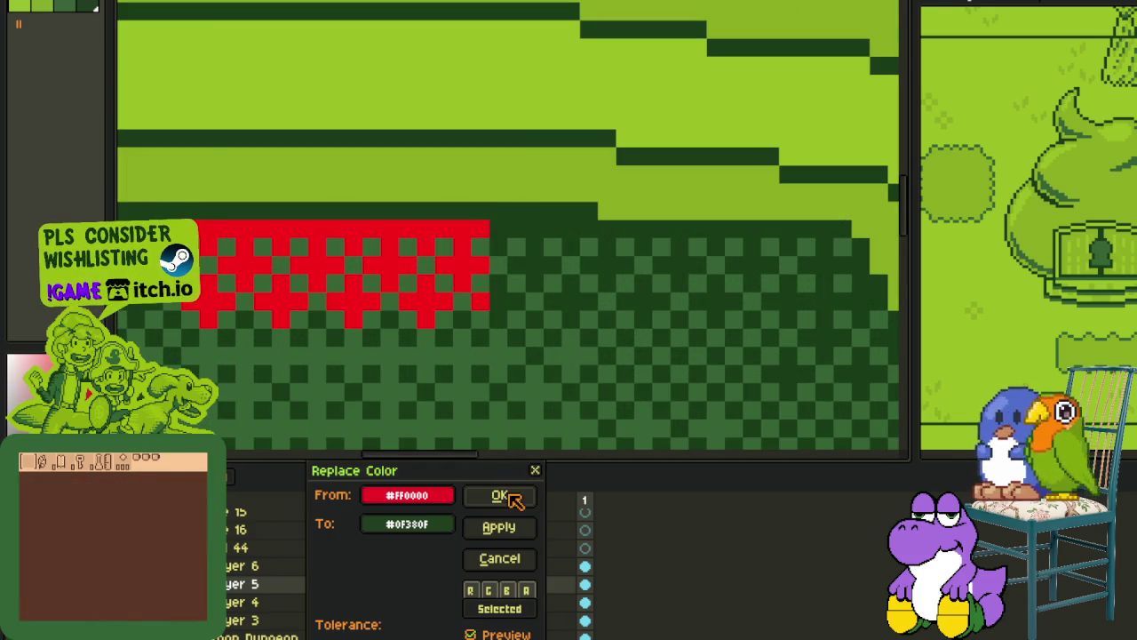
click(499, 495)
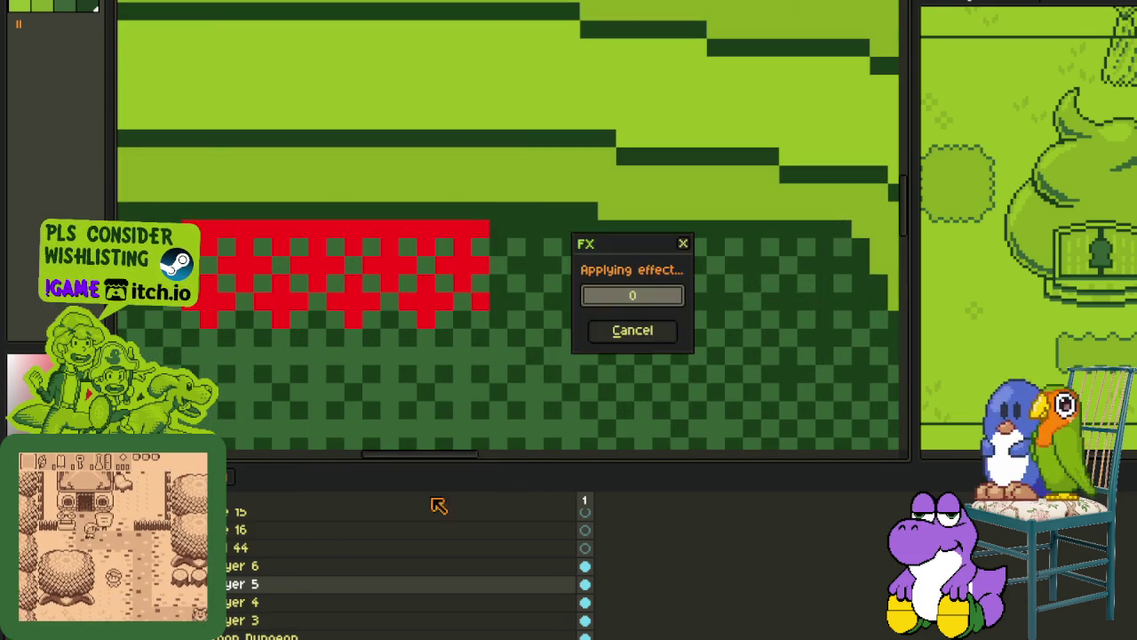
right_click(292, 569)
click(355, 625)
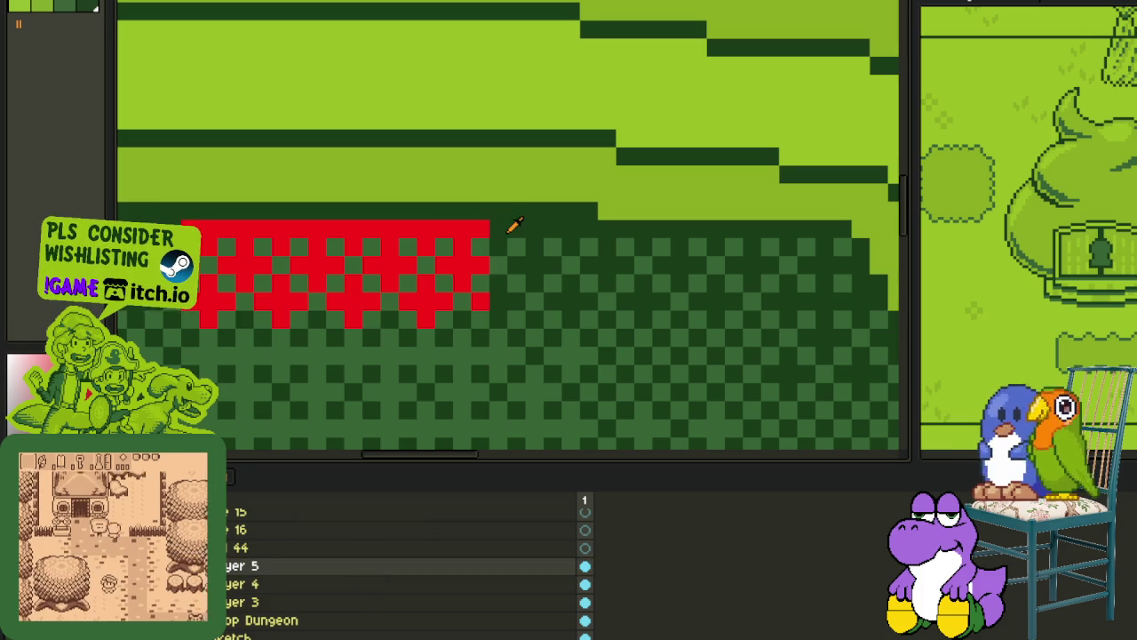
key(shift+r)
click(500, 495)
scroll(436, 262, down, 2)
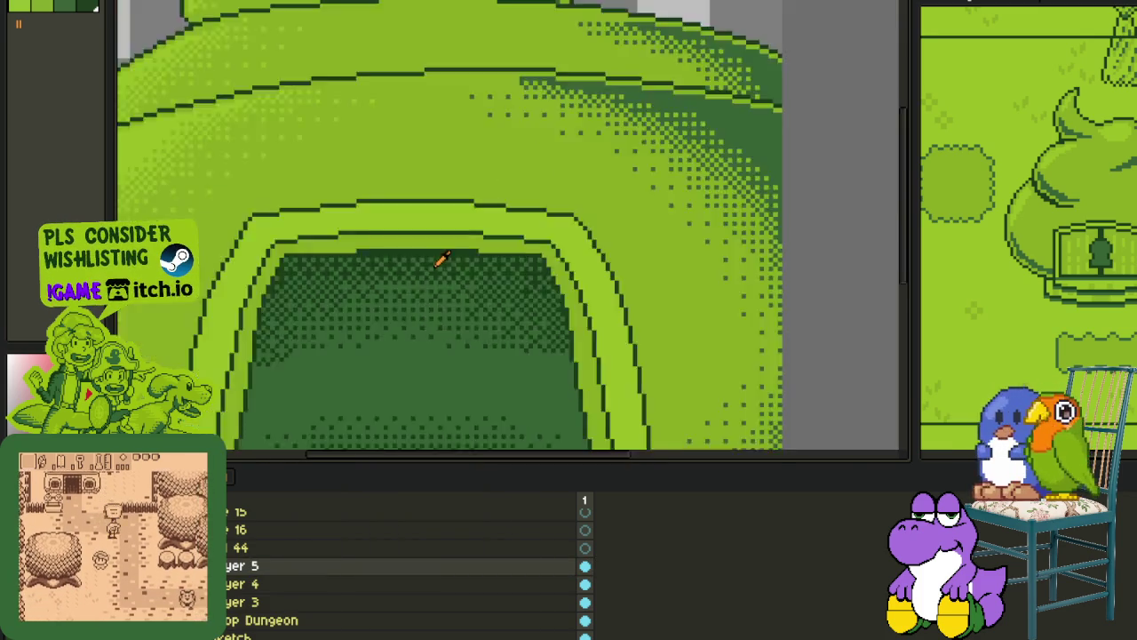
Hide the timeline and pencil three dark-green dither pixels into the doorway's left shading.
scroll(431, 277, down, 3)
scroll(382, 345, up, 3)
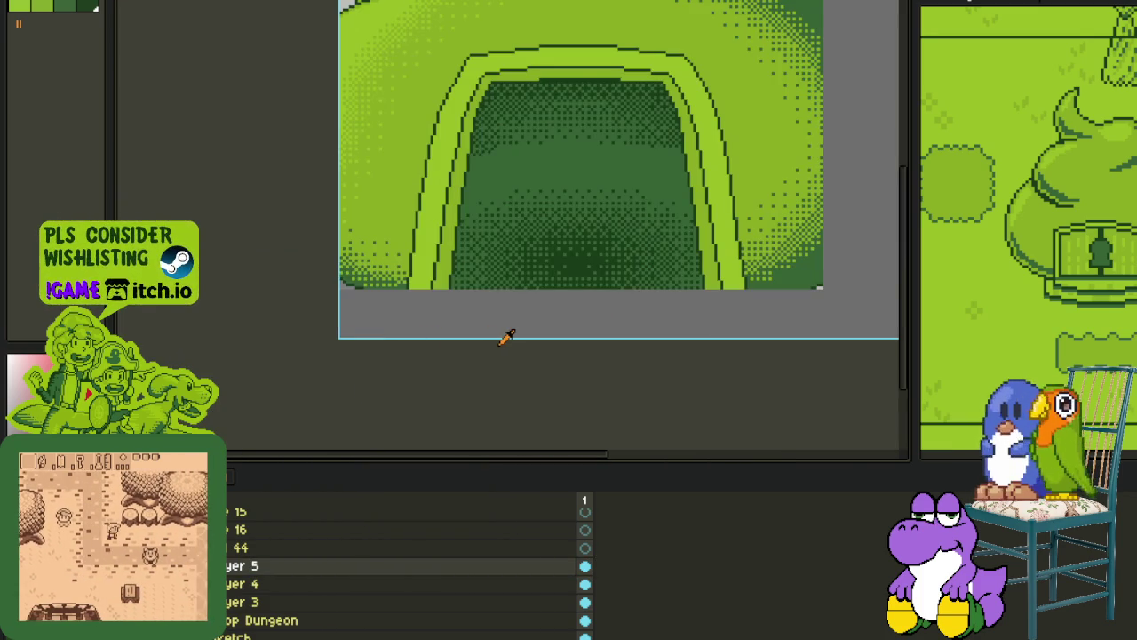
scroll(475, 216, up, 1)
scroll(453, 206, up, 2)
key(Tab)
scroll(453, 206, up, 1)
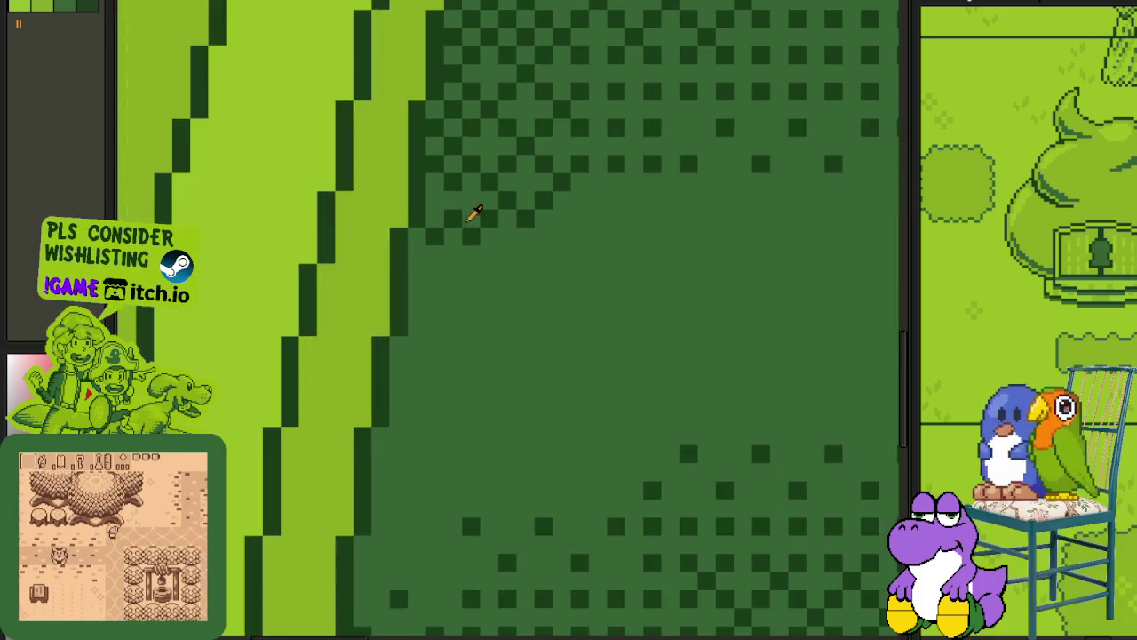
scroll(470, 210, up, 2)
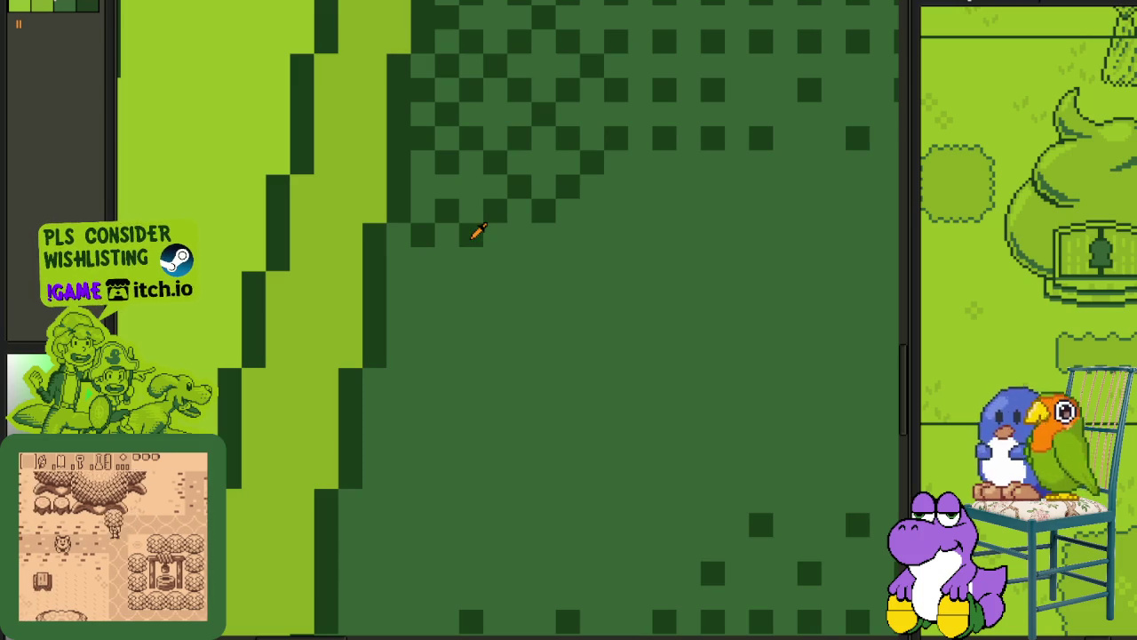
click(471, 282)
click(419, 285)
click(423, 336)
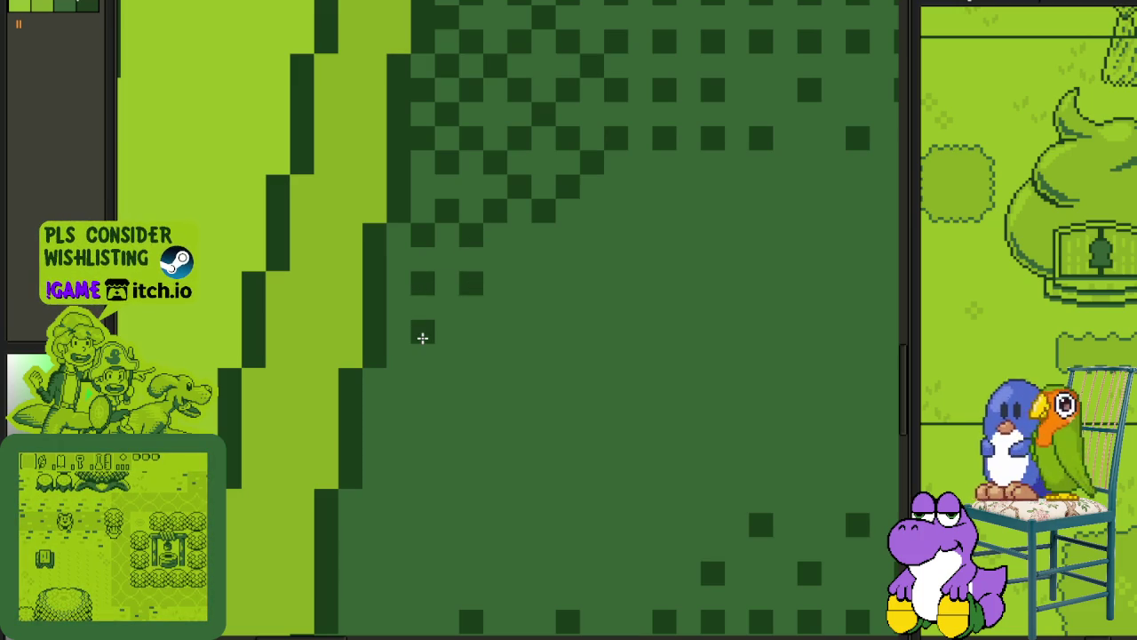
Add three more dark-green dither pixels on the doorway's right side.
scroll(564, 331, down, 4)
scroll(626, 334, up, 1)
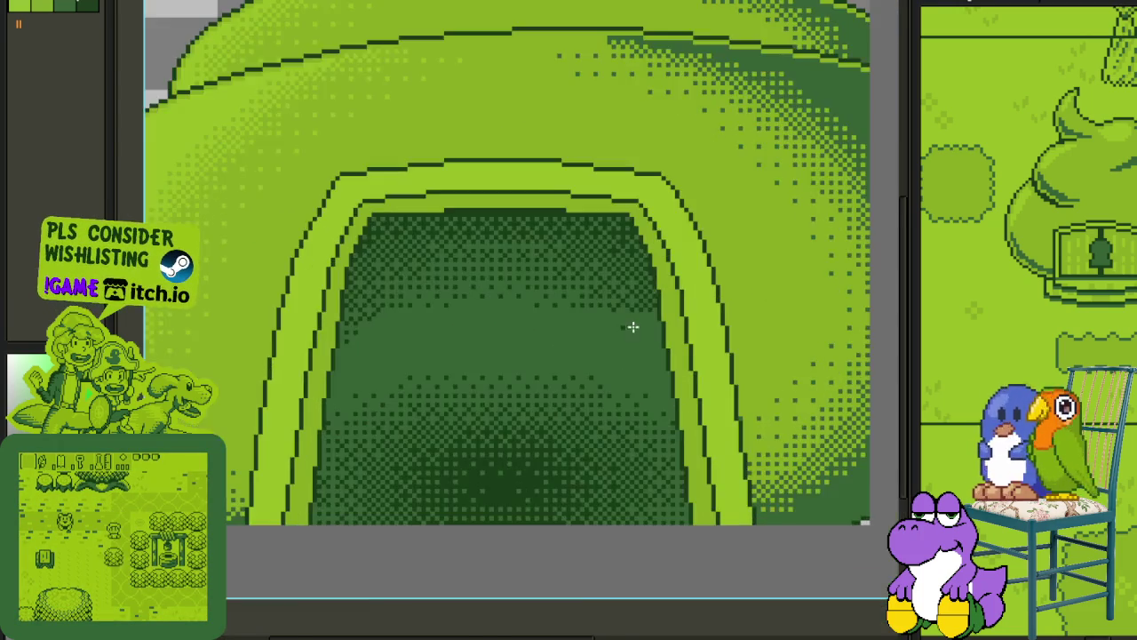
scroll(627, 325, up, 2)
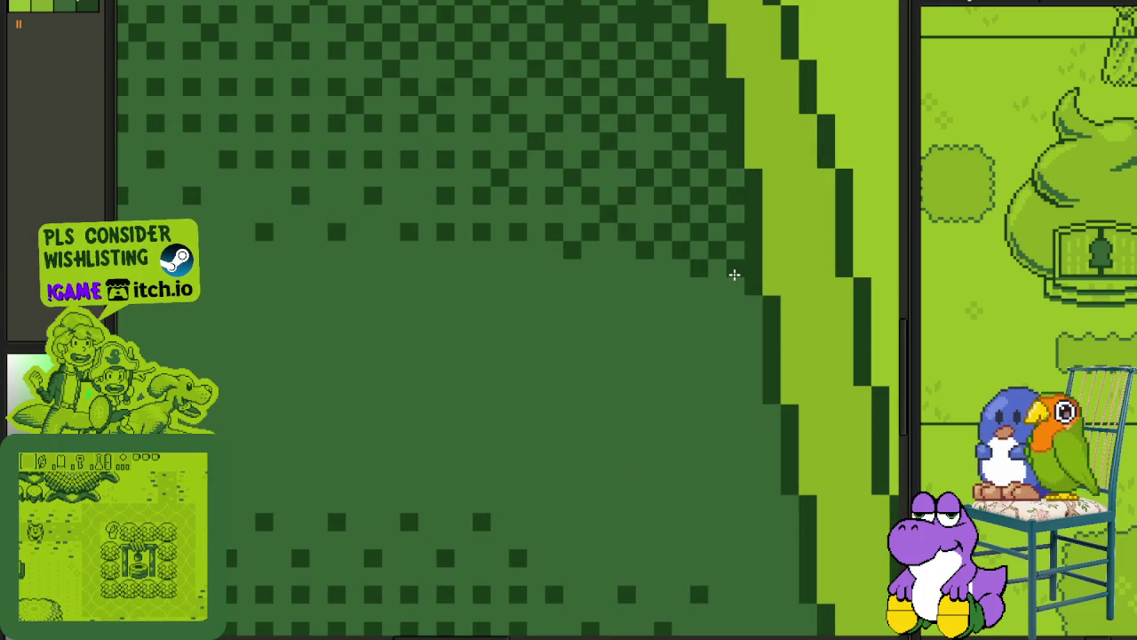
click(699, 306)
click(699, 340)
click(717, 375)
scroll(729, 380, down, 2)
scroll(729, 379, down, 2)
scroll(721, 382, down, 1)
scroll(716, 382, up, 1)
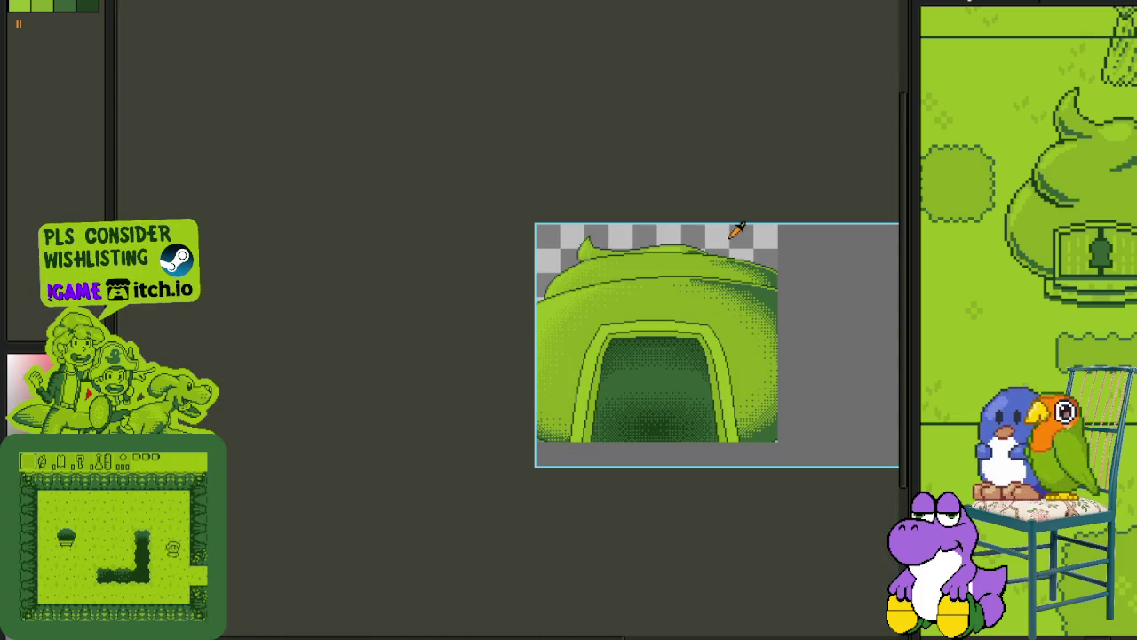
drag(732, 233, 590, 176)
scroll(582, 175, down, 1)
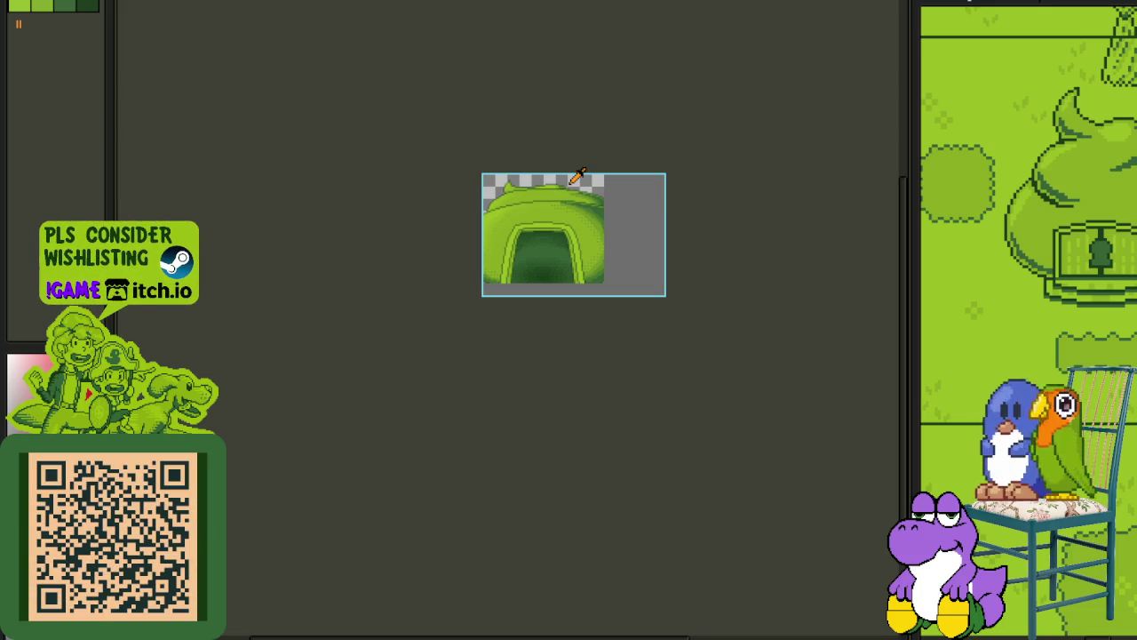
scroll(564, 240, up, 1)
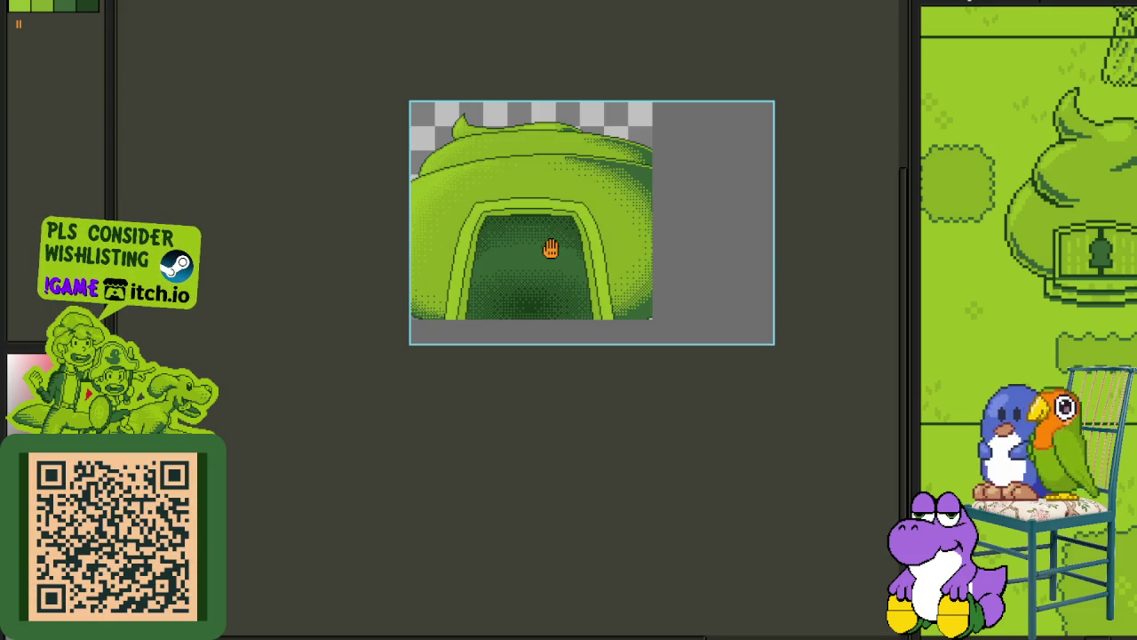
scroll(573, 342, up, 1)
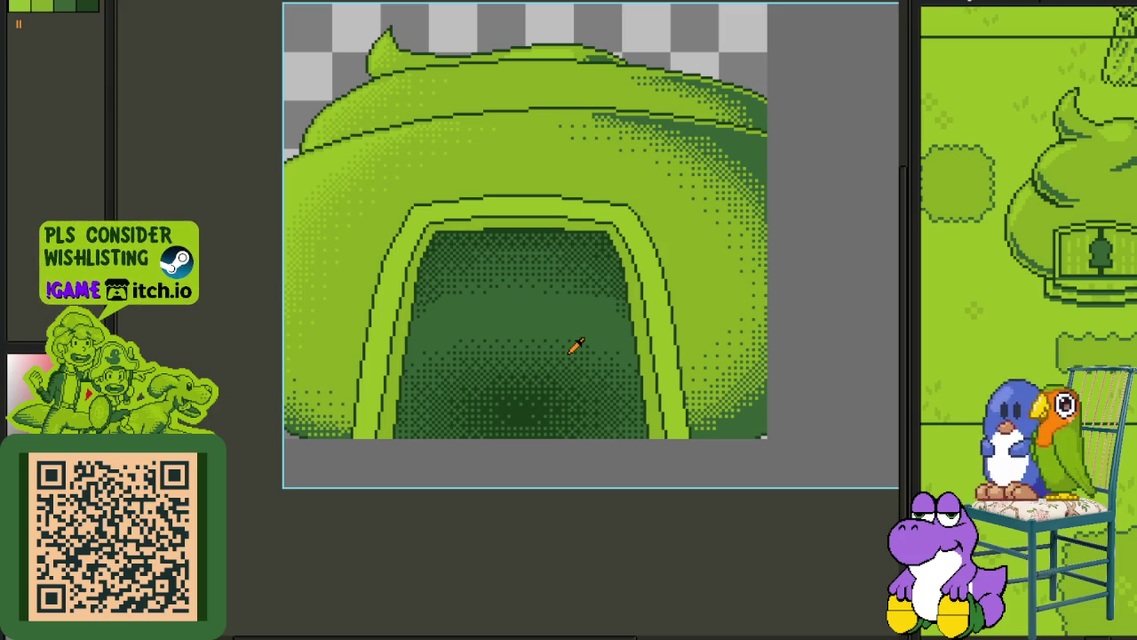
drag(559, 349, 560, 331)
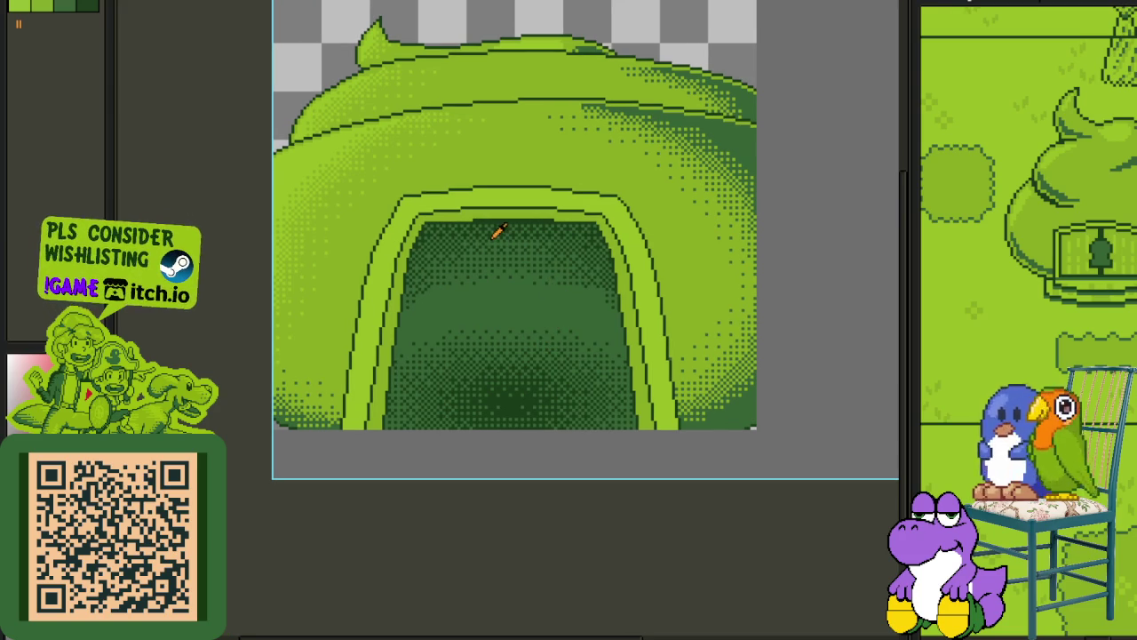
scroll(480, 232, up, 1)
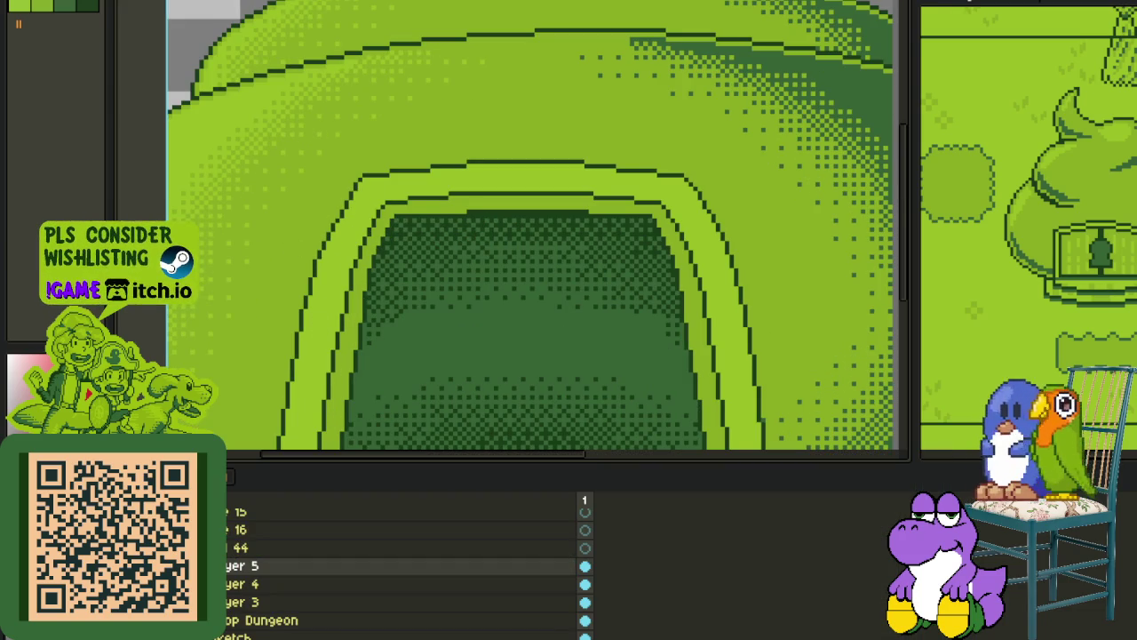
Merge Layer 5 into Layer 4 and rename Layer 3 to 'Door'.
right_click(238, 565)
click(267, 625)
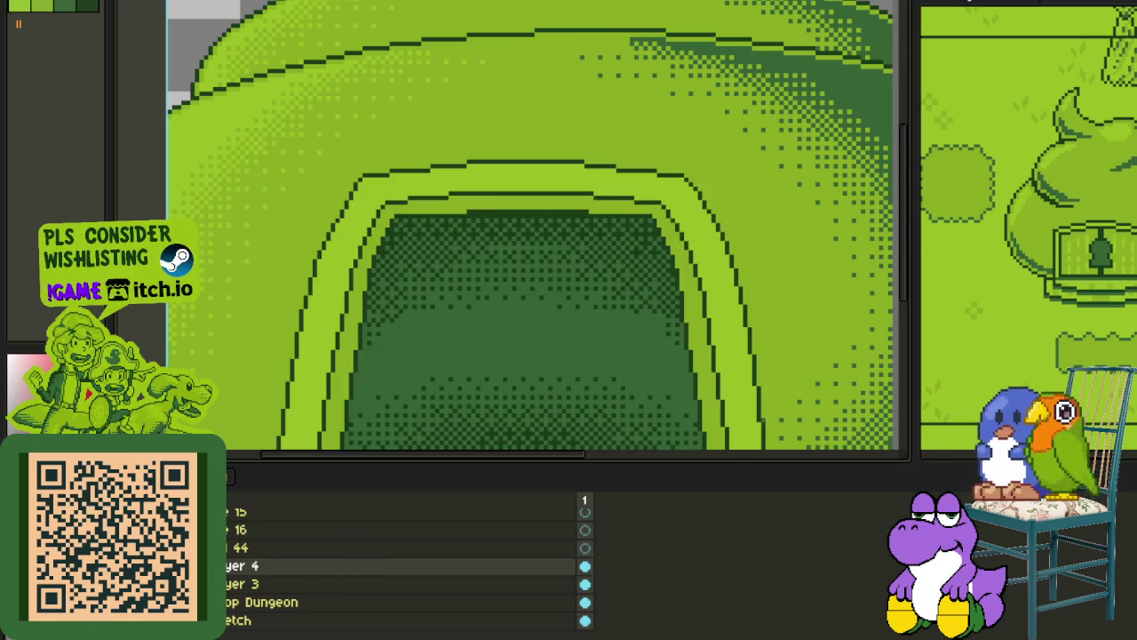
double_click(249, 583)
text(Door)
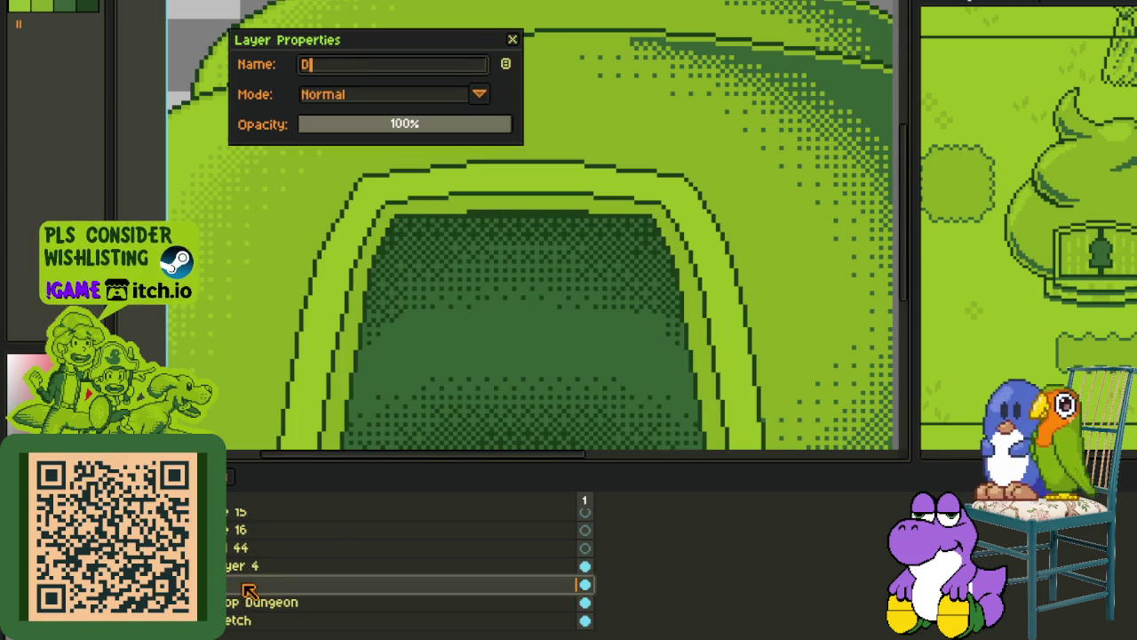
key(Return)
Rename Layer 4 to 'Door dithering'.
double_click(245, 568)
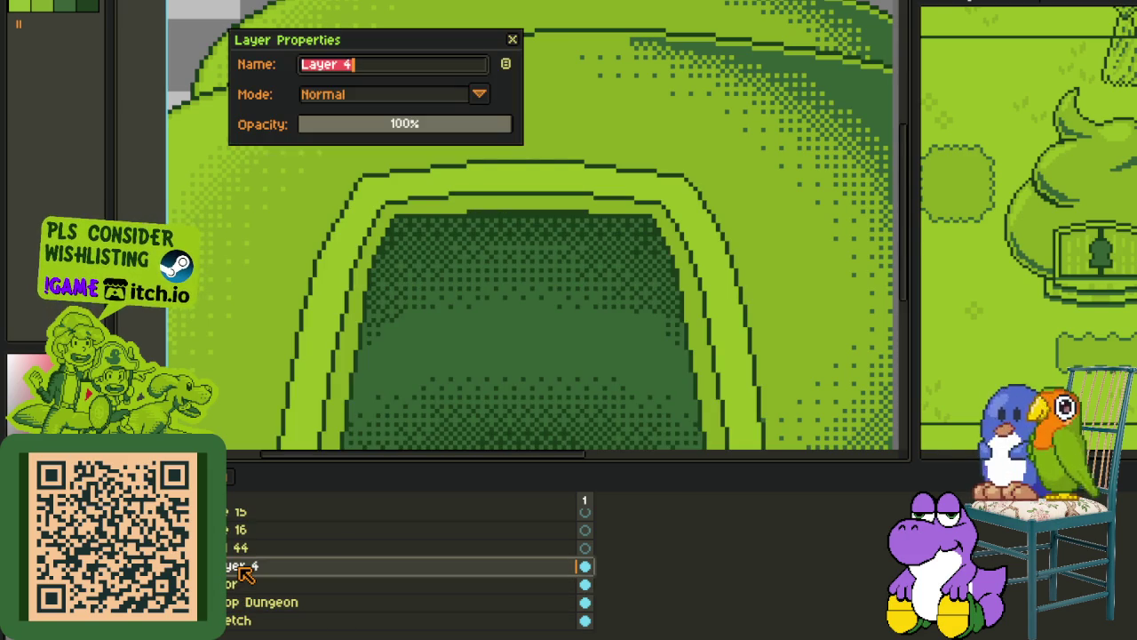
text(Dit)
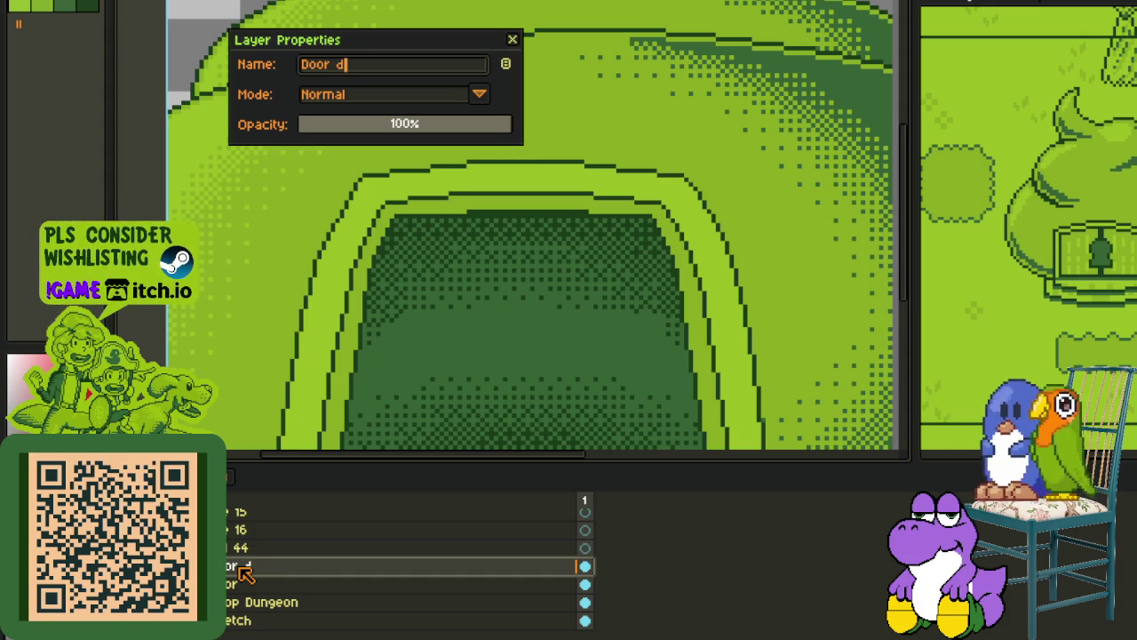
key(Return)
right_click(240, 569)
click(347, 552)
scroll(490, 394, down, 3)
Draw a filled bright-green ellipse at the bottom of the dark doorway.
scroll(474, 436, up, 3)
drag(507, 411, 394, 442)
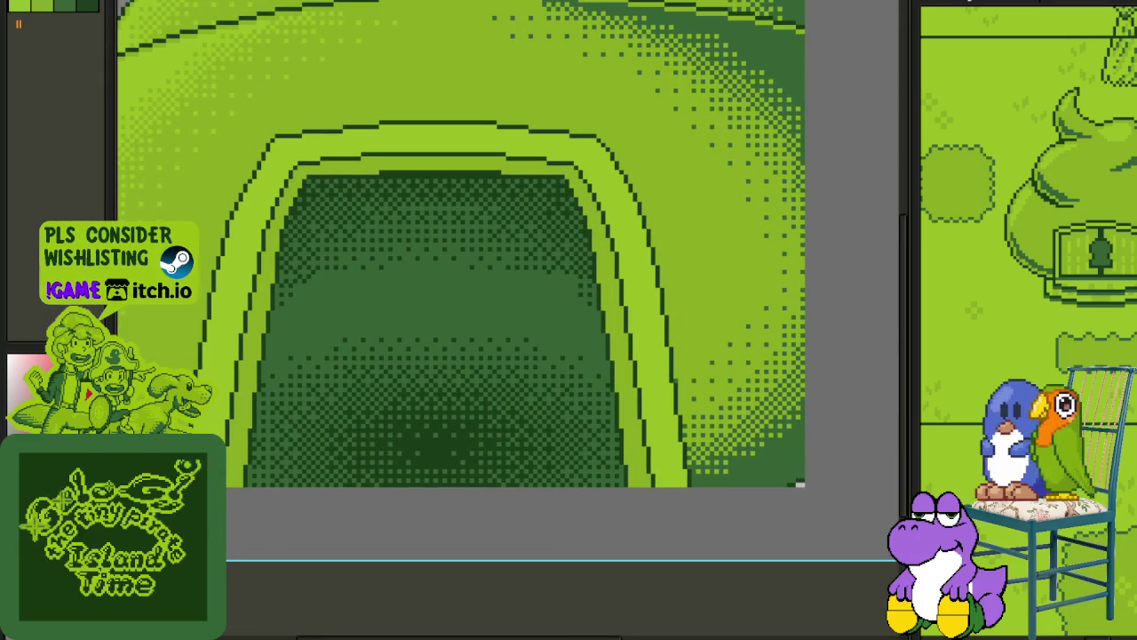
scroll(396, 430, up, 2)
scroll(398, 433, down, 1)
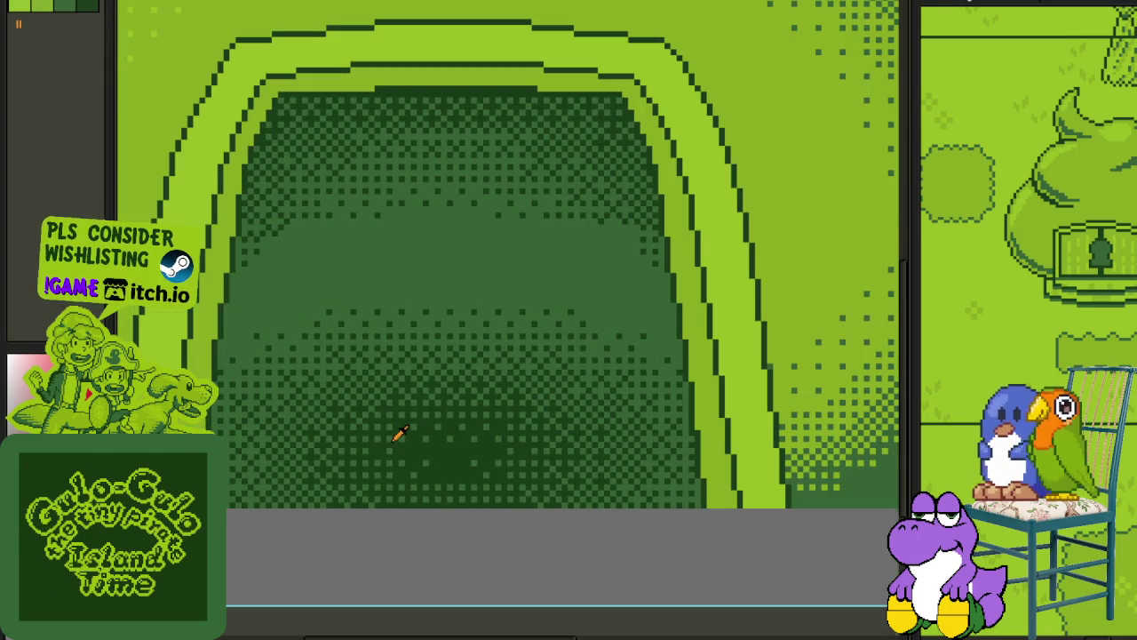
scroll(449, 440, up, 1)
scroll(451, 435, up, 1)
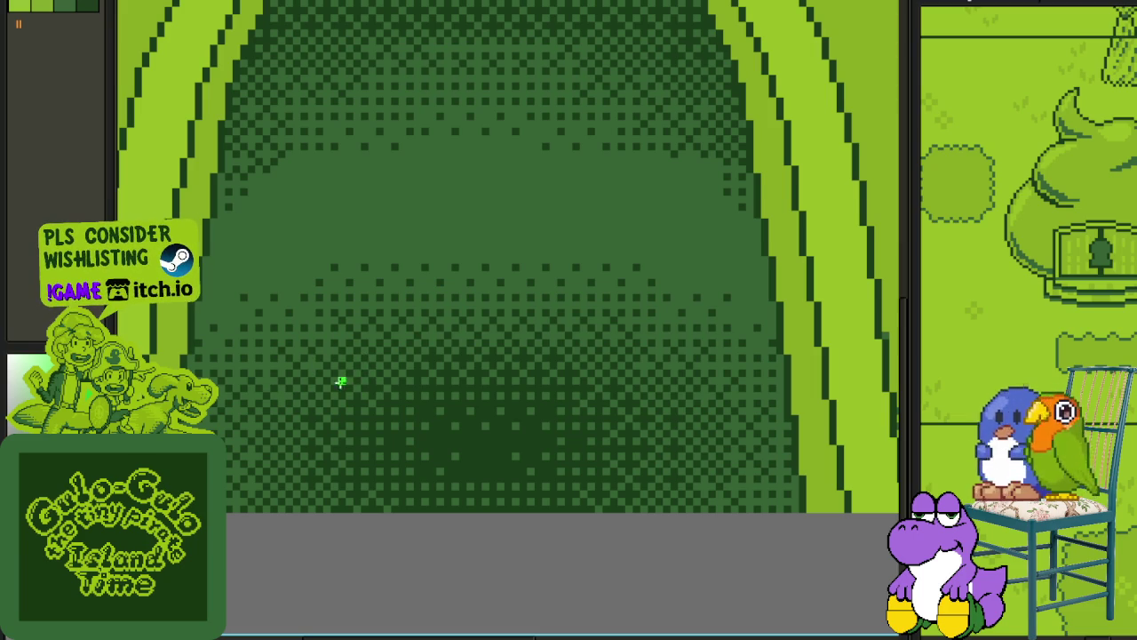
drag(302, 367, 674, 531)
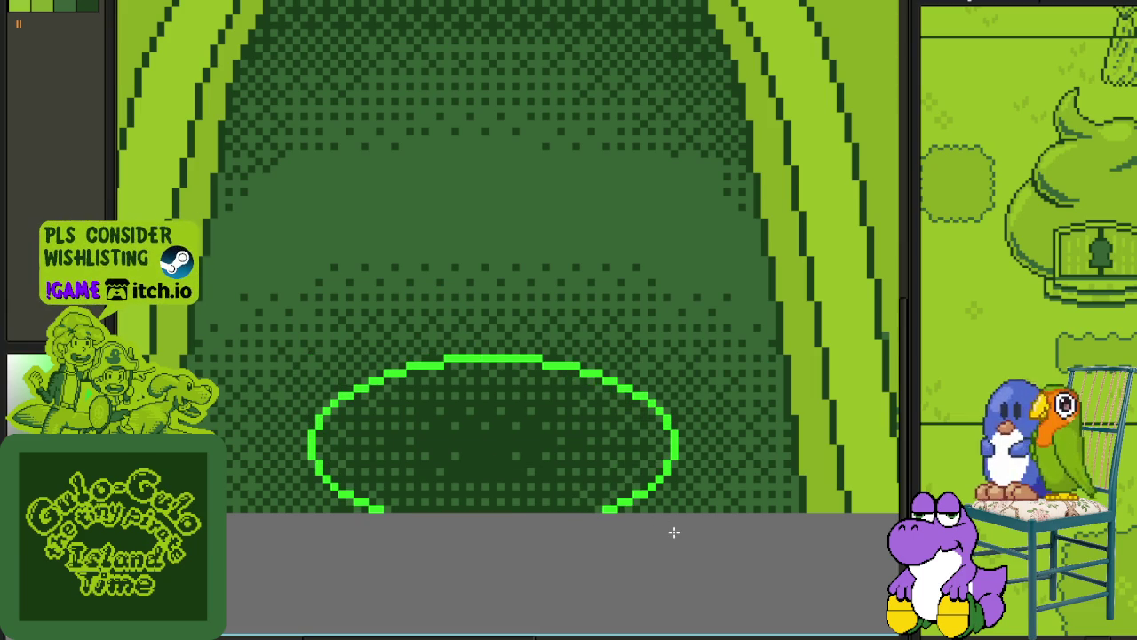
click(493, 462)
Draw a bright-green curve across the upper doorway and bend it into a symmetric arch.
scroll(493, 469, down, 1)
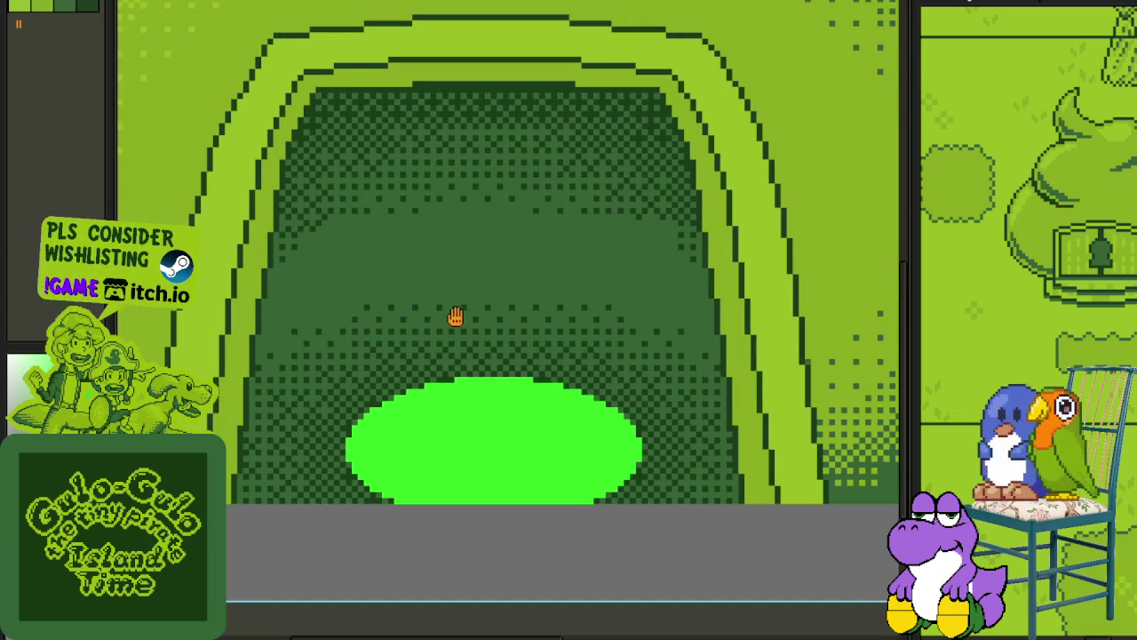
drag(454, 316, 427, 354)
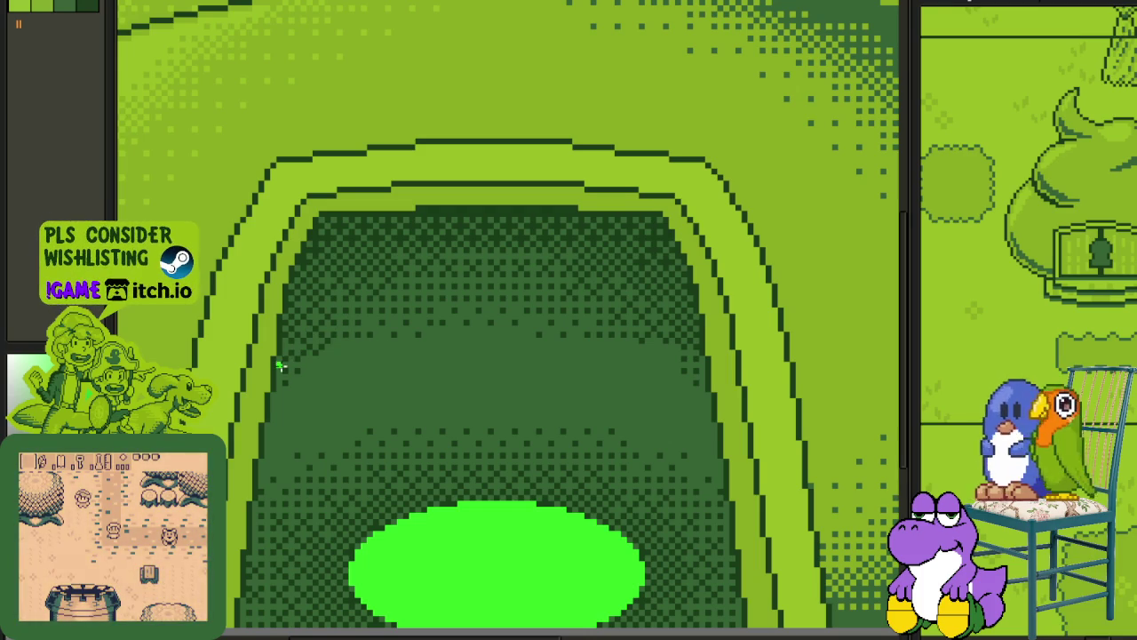
mouse_move(279, 374)
mouse_down()
mouse_move(613, 368)
mouse_move(372, 230)
mouse_up()
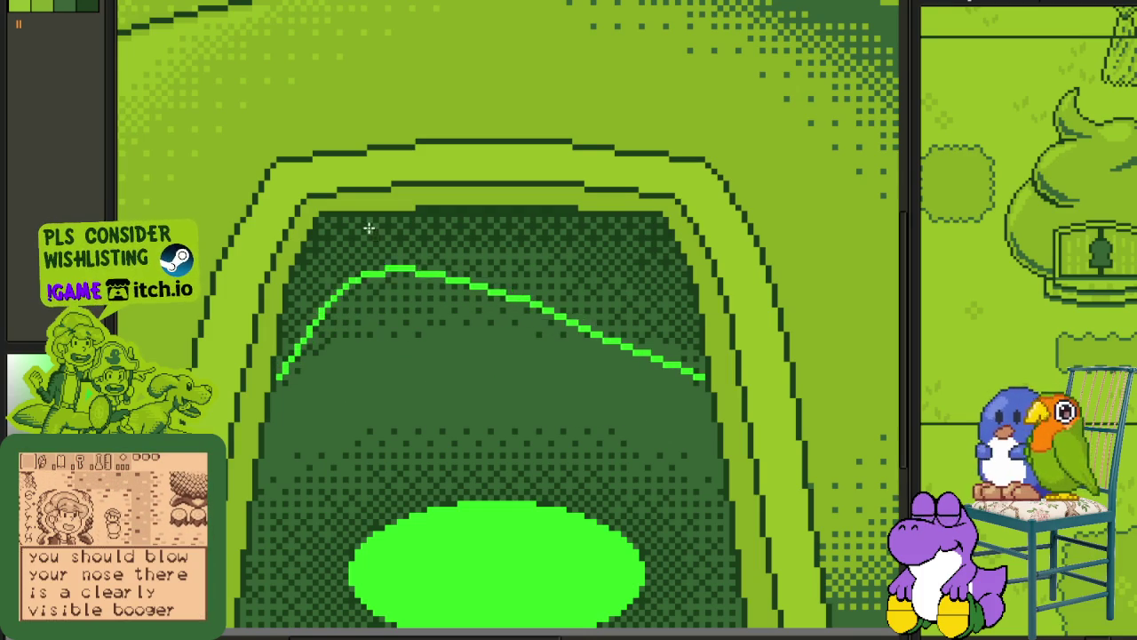
drag(372, 230, 584, 157)
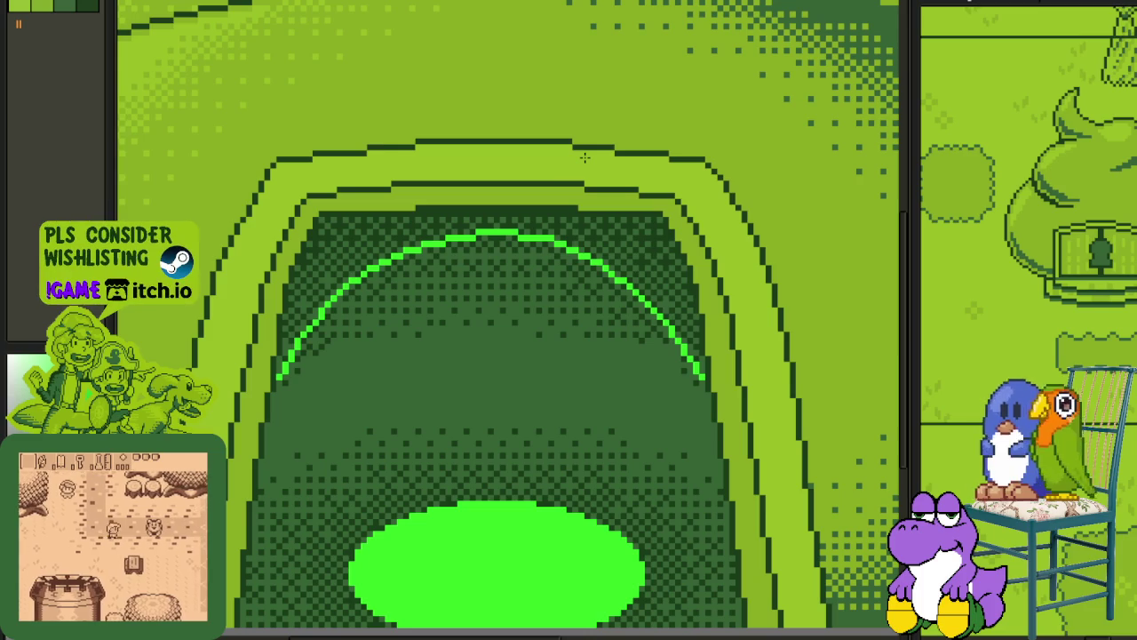
scroll(604, 337, down, 2)
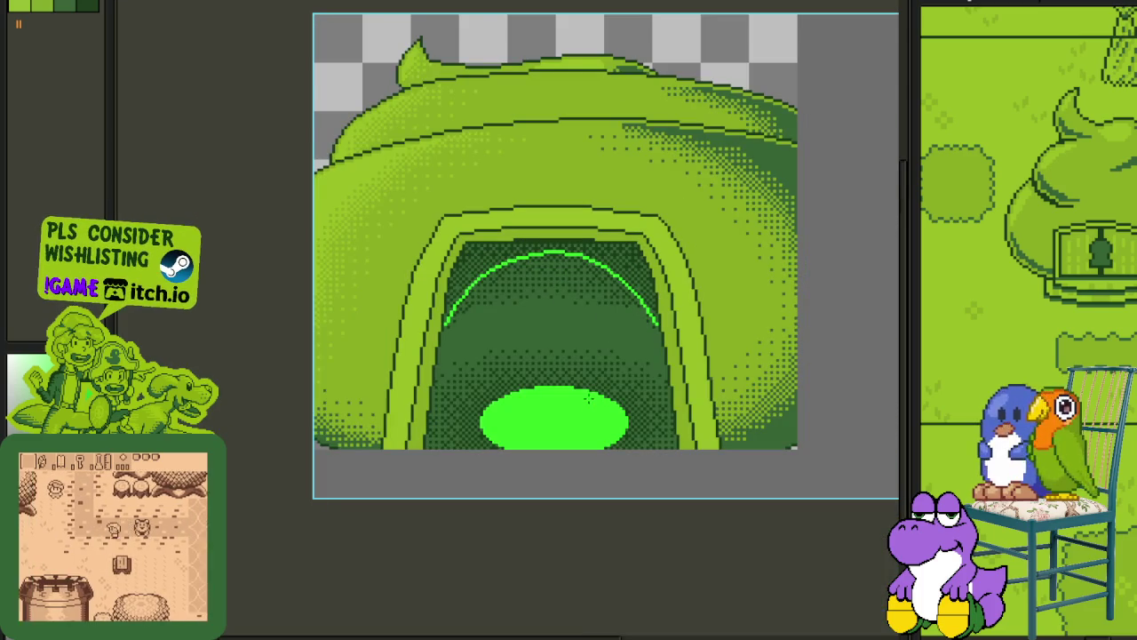
Pencil bright-green columns up the doorway's inner left edge.
scroll(535, 328, up, 1)
scroll(479, 319, up, 1)
scroll(423, 311, up, 1)
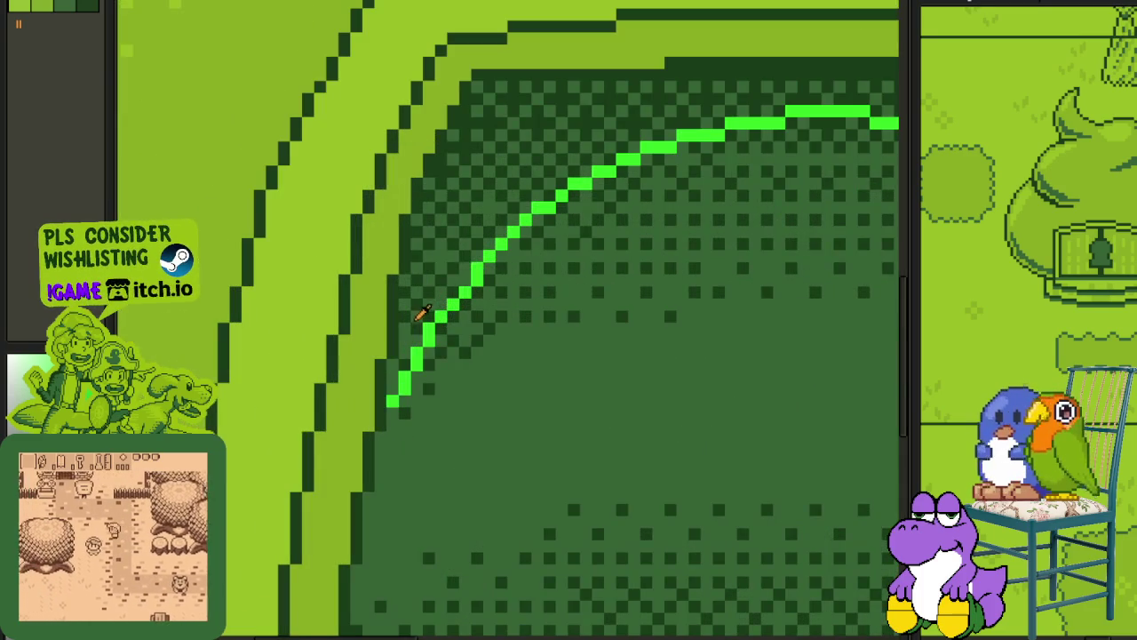
mouse_move(391, 378)
mouse_down()
mouse_move(412, 333)
mouse_move(395, 277)
mouse_move(401, 338)
mouse_up()
key(ctrl+z)
scroll(409, 302, up, 1)
mouse_move(418, 223)
mouse_down()
mouse_move(418, 191)
mouse_move(417, 302)
mouse_up()
mouse_move(437, 199)
mouse_down()
mouse_move(436, 120)
mouse_move(454, 89)
mouse_up()
drag(471, 129, 418, 328)
mouse_move(421, 256)
mouse_down()
mouse_move(421, 293)
mouse_move(439, 233)
mouse_up()
drag(455, 185, 449, 229)
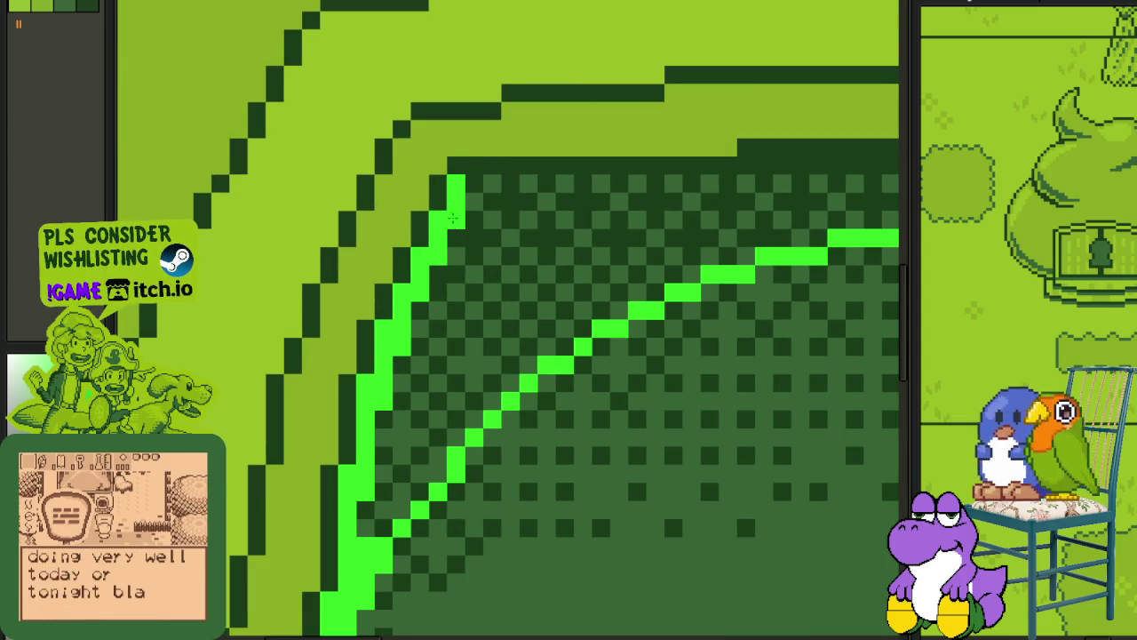
Trace a bright-green line along the doorway's top edge and bucket-fill the band darkest green.
drag(468, 184, 746, 170)
mouse_move(716, 125)
mouse_down()
mouse_move(600, 246)
mouse_move(201, 246)
mouse_up()
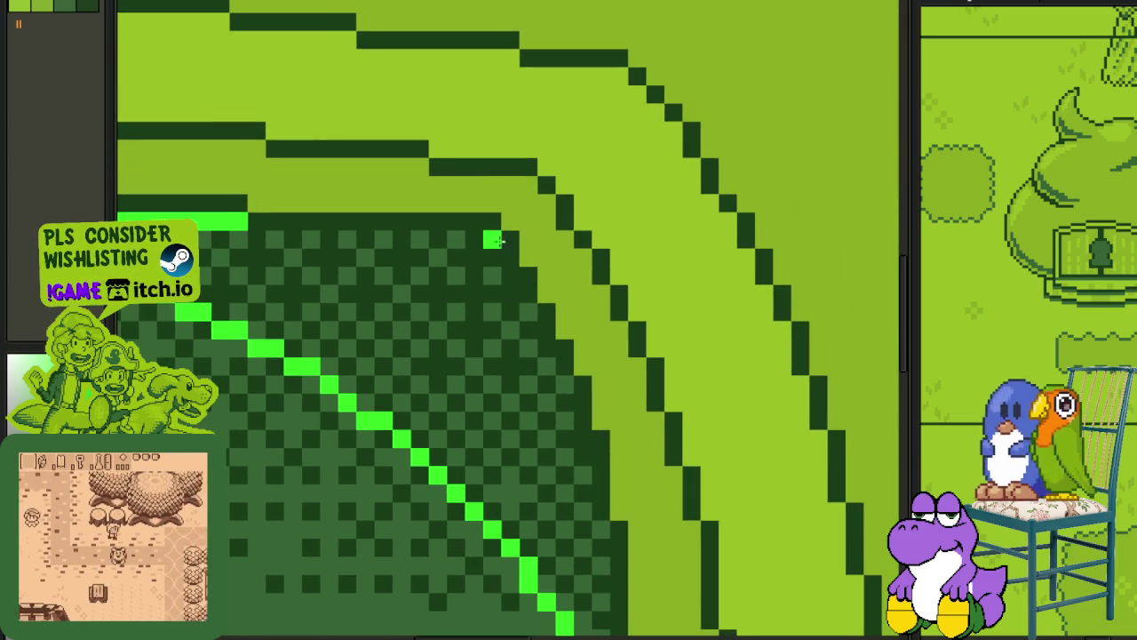
mouse_move(494, 238)
mouse_down()
mouse_move(252, 232)
mouse_move(366, 221)
mouse_move(257, 221)
mouse_move(504, 276)
mouse_move(565, 386)
mouse_move(580, 497)
mouse_move(551, 394)
mouse_move(584, 566)
mouse_up()
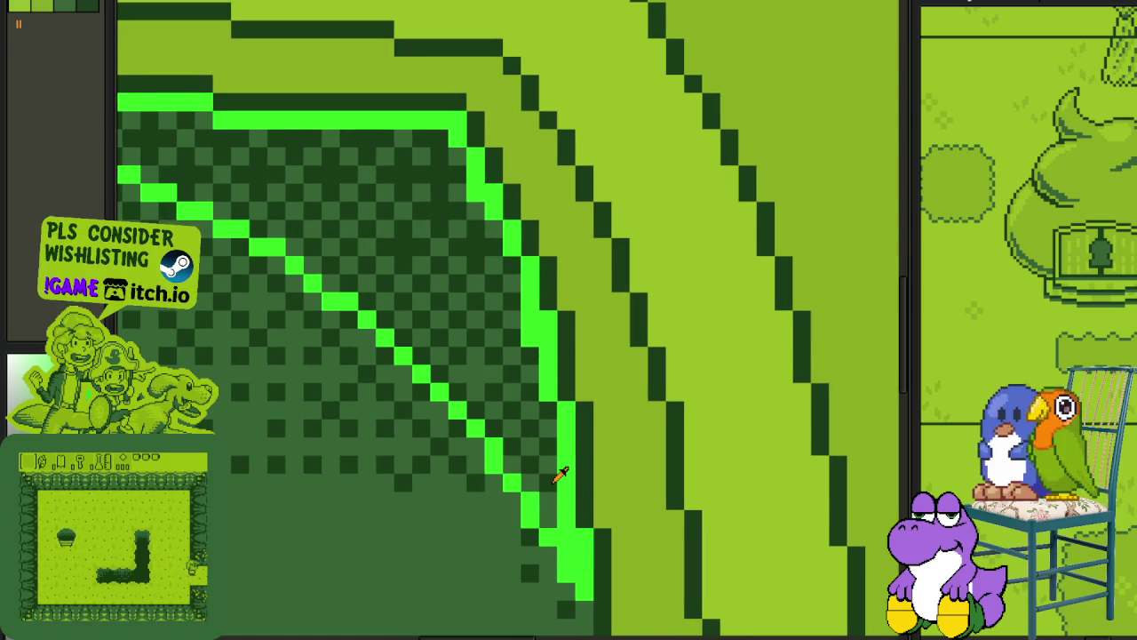
scroll(563, 472, down, 3)
scroll(331, 384, down, 2)
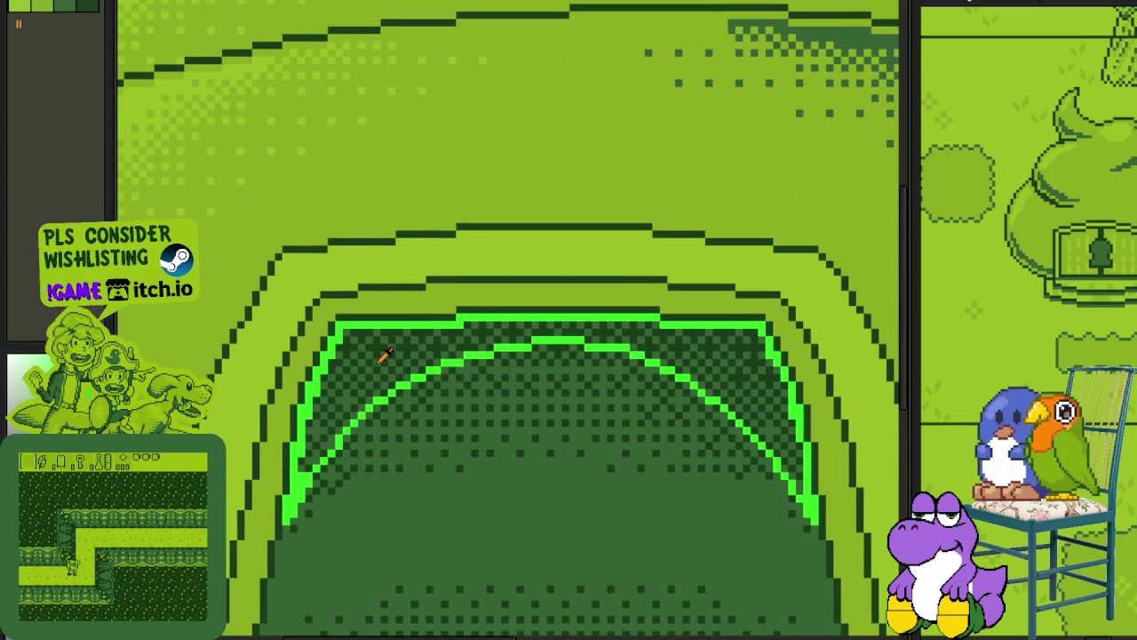
scroll(373, 347, up, 5)
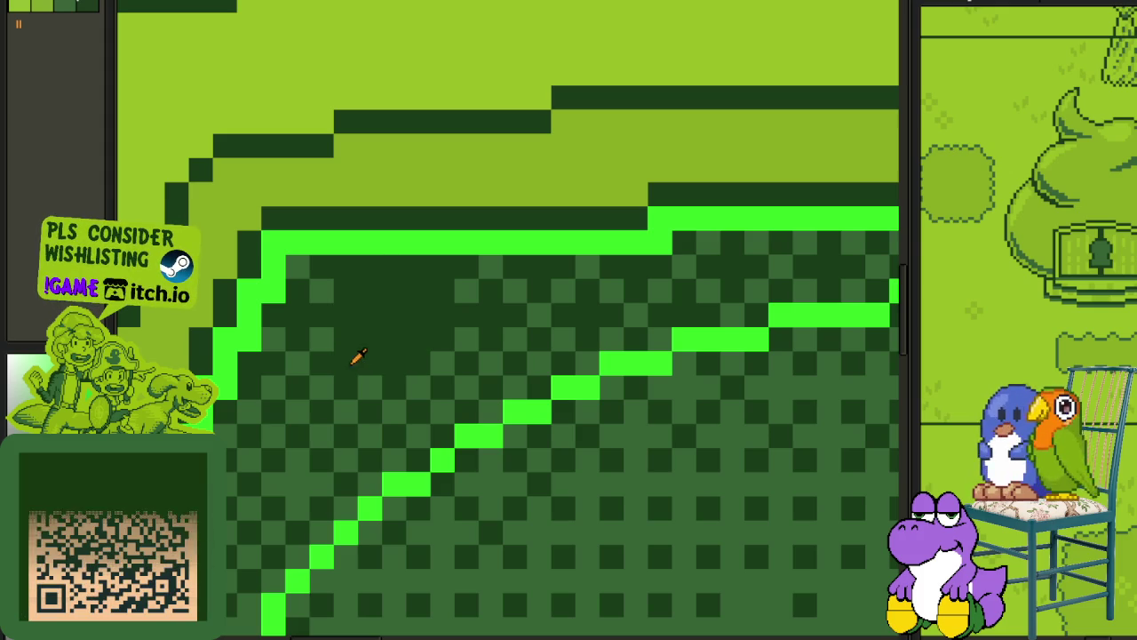
click(369, 351)
click(356, 376)
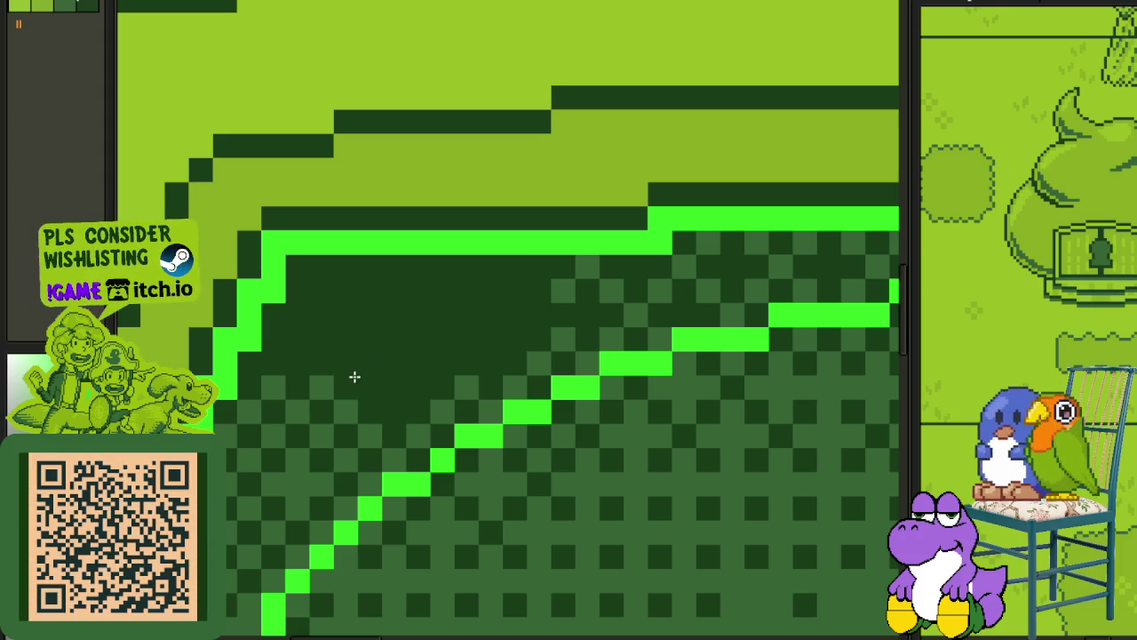
Bucket-fill the band's left portion, alternating between medium and darkest green.
click(342, 390)
click(366, 375)
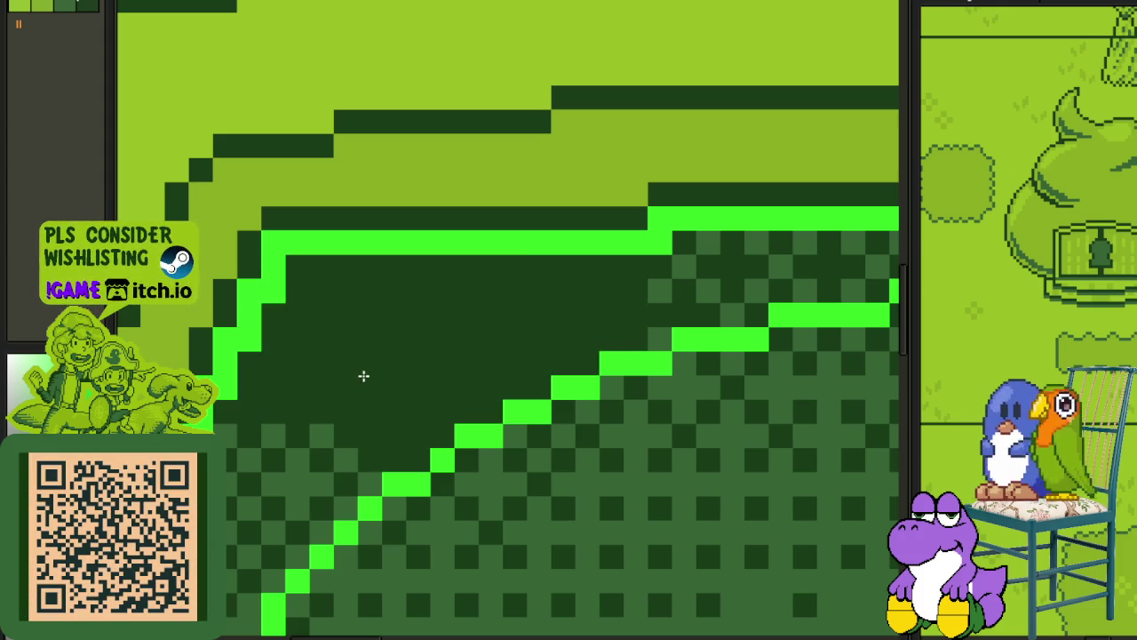
click(341, 424)
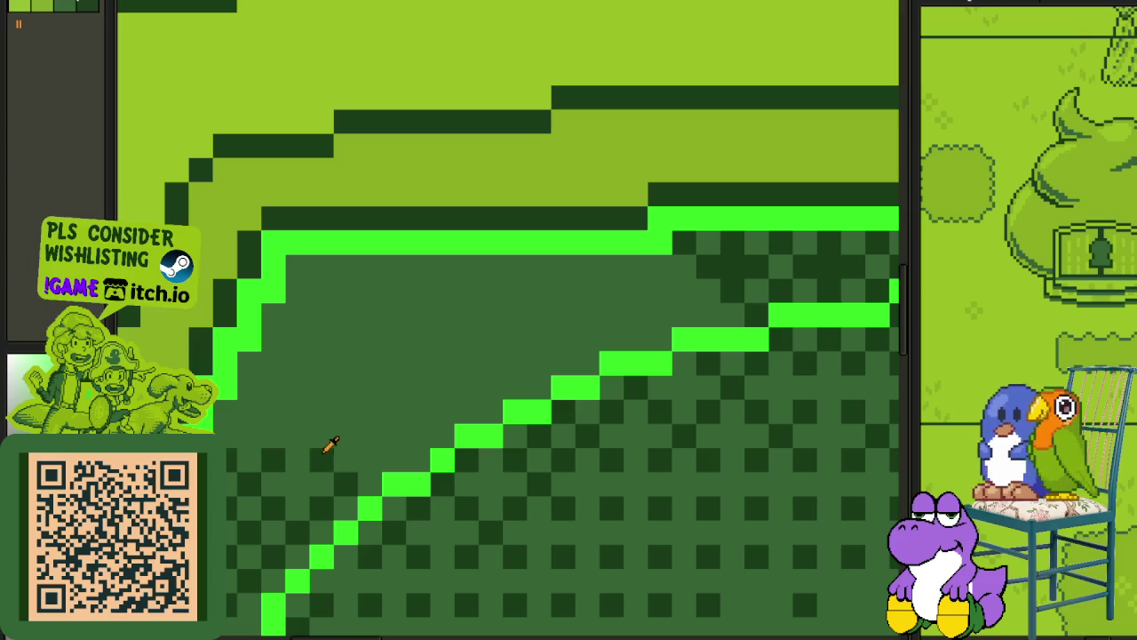
click(277, 484)
click(258, 507)
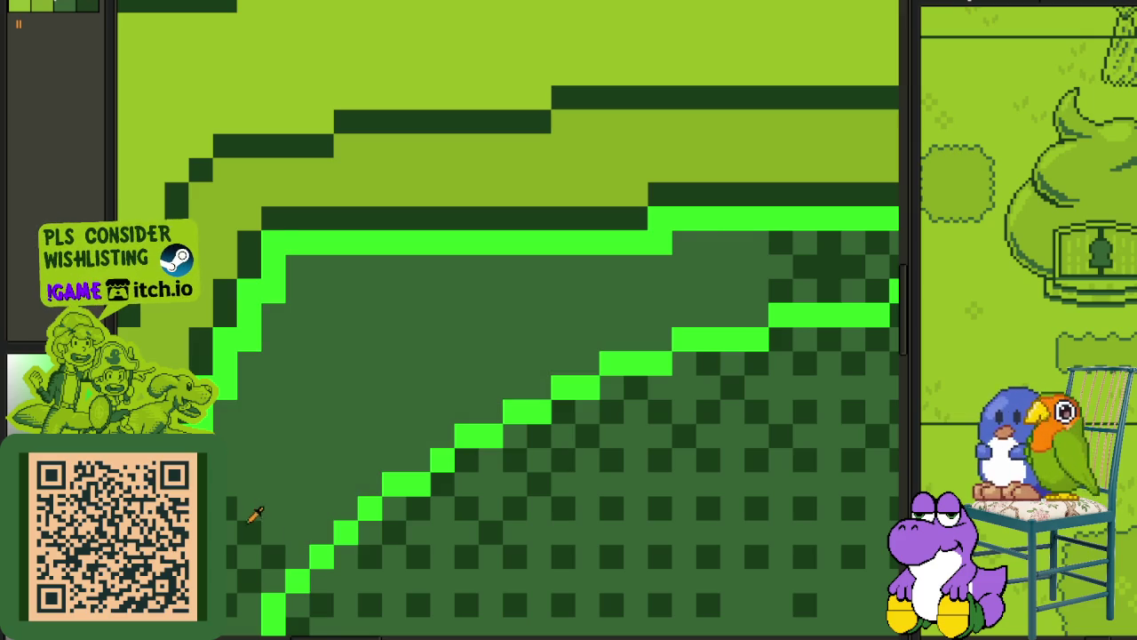
click(237, 530)
click(231, 542)
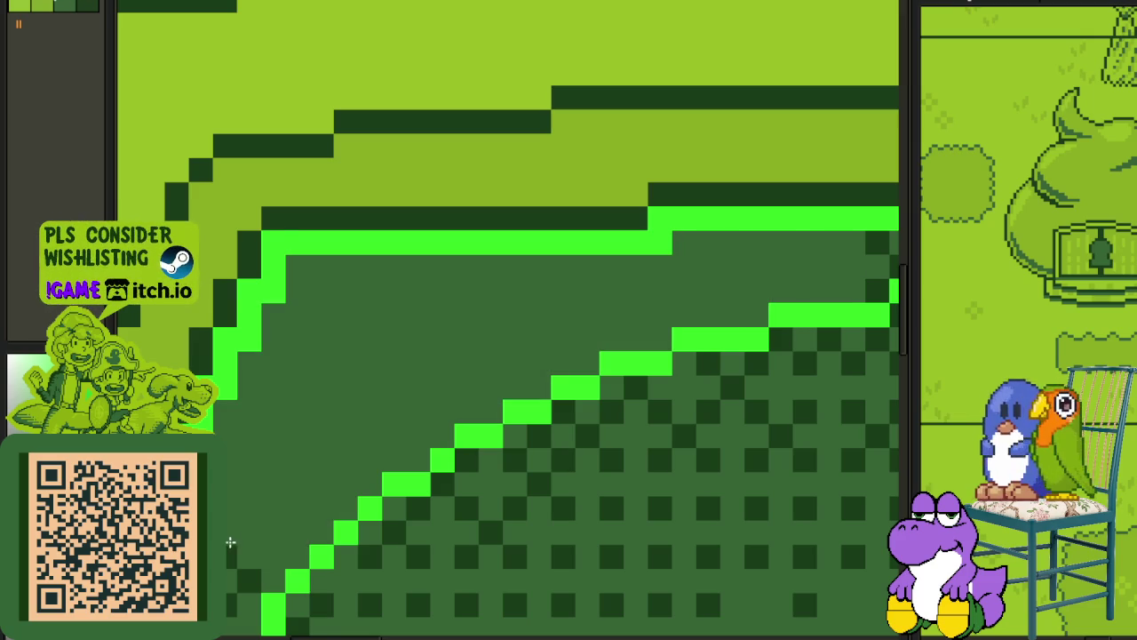
click(237, 536)
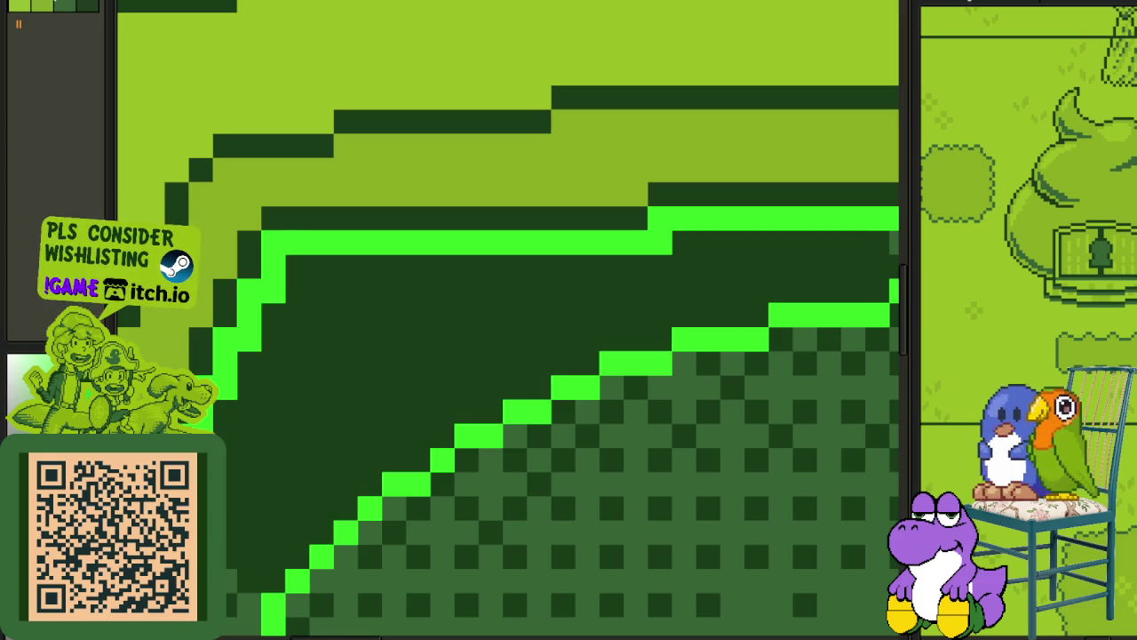
click(234, 531)
Retry darkest-green fills over the band's lower-left checker cells.
scroll(235, 524, down, 1)
scroll(253, 517, up, 1)
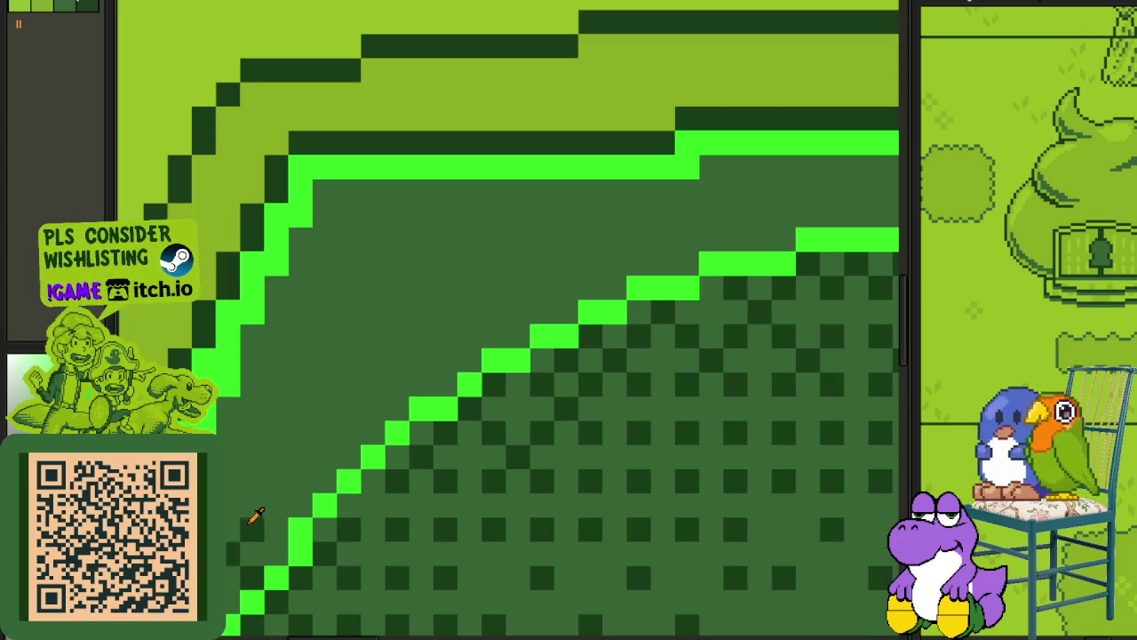
click(241, 532)
click(229, 566)
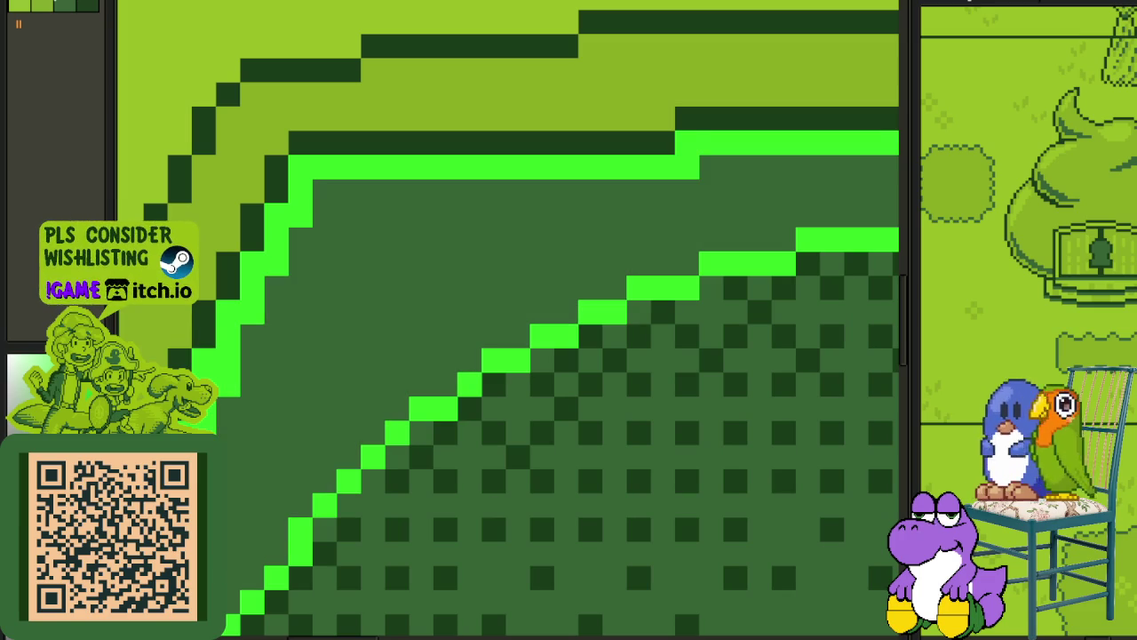
click(229, 544)
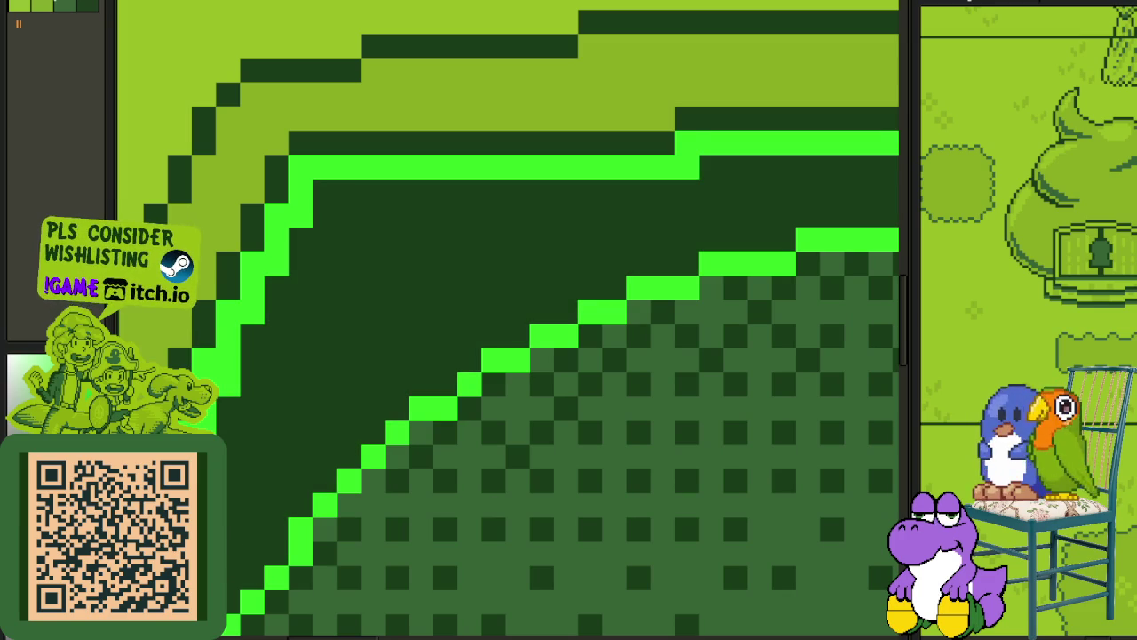
click(234, 542)
scroll(235, 541, down, 1)
scroll(437, 444, up, 1)
scroll(312, 444, up, 1)
scroll(355, 439, up, 1)
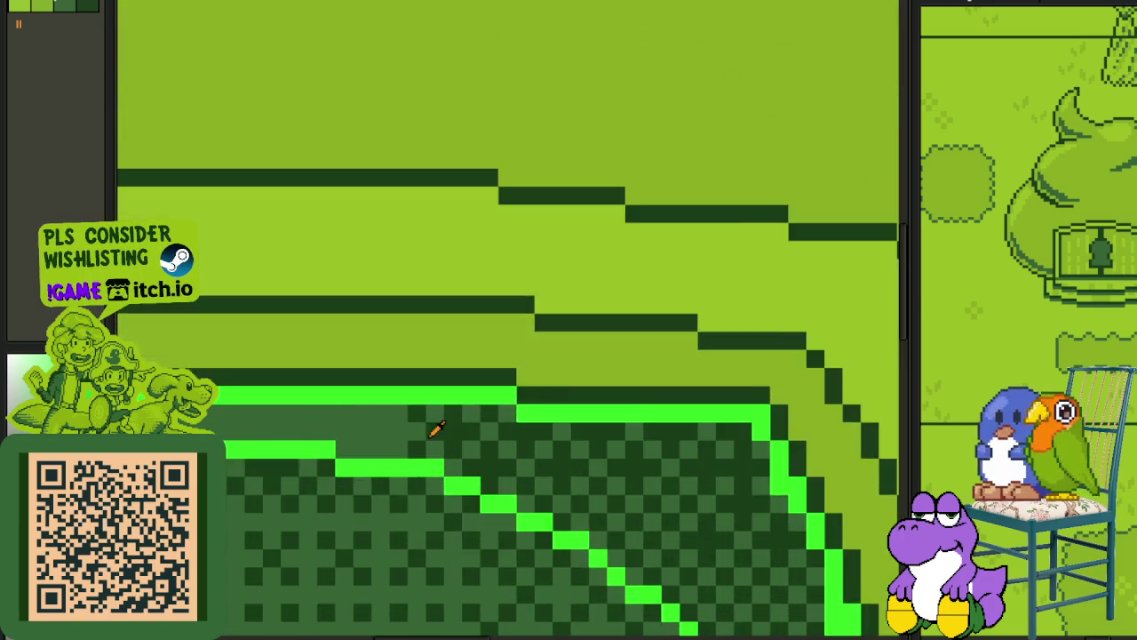
scroll(435, 428, up, 1)
Fill the band's central and right regions, finishing with the darkest green.
click(393, 427)
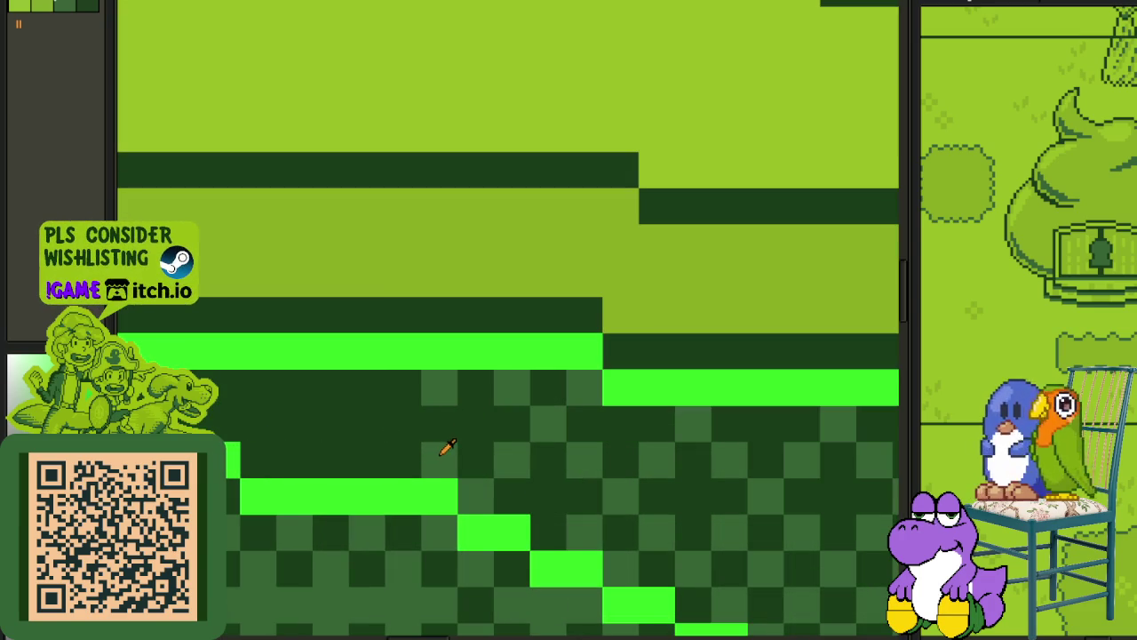
click(397, 433)
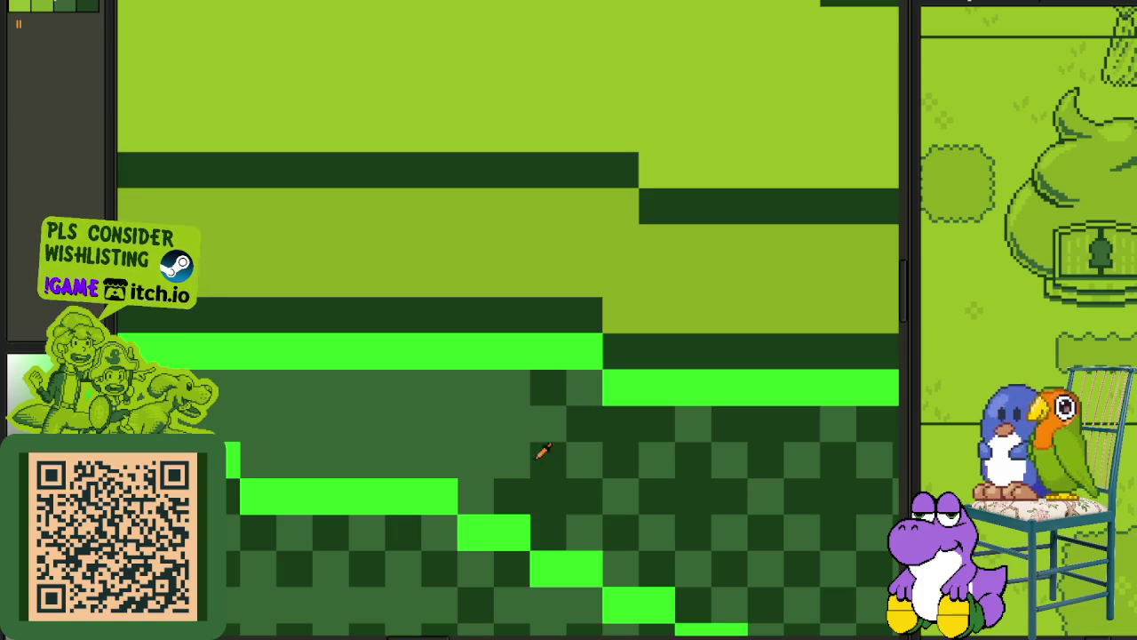
click(514, 446)
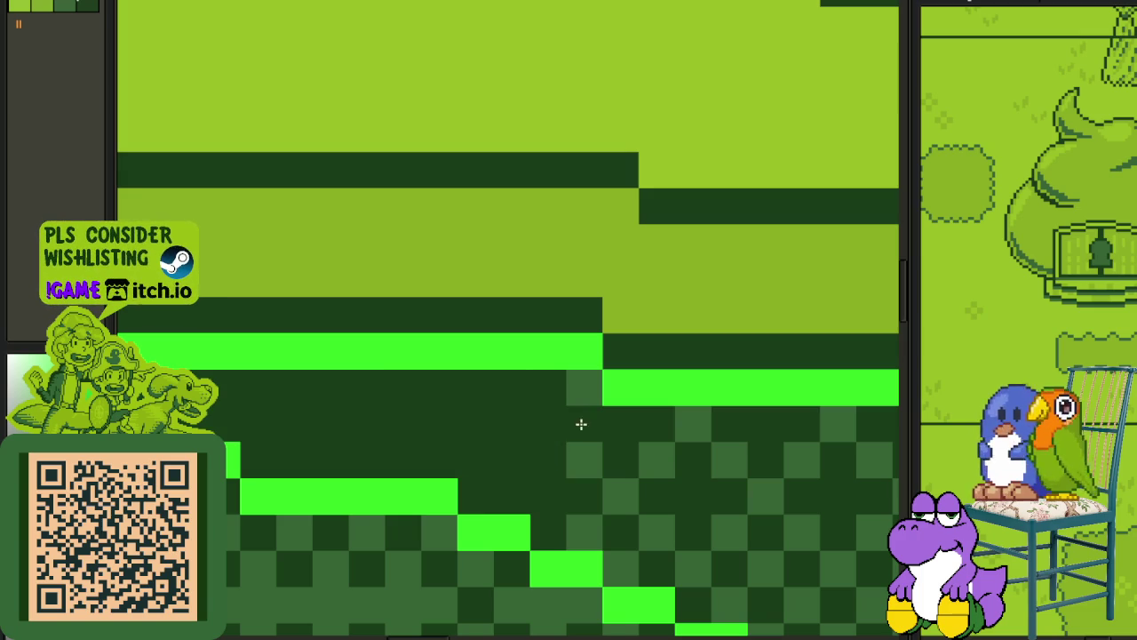
click(531, 409)
click(633, 471)
drag(711, 474, 521, 433)
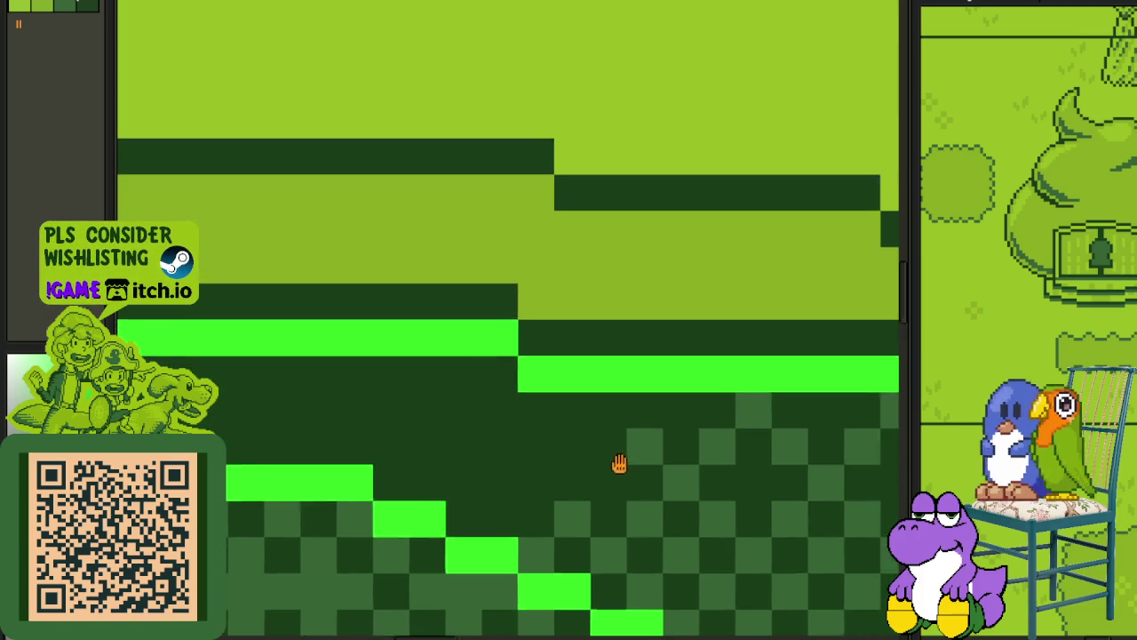
click(495, 416)
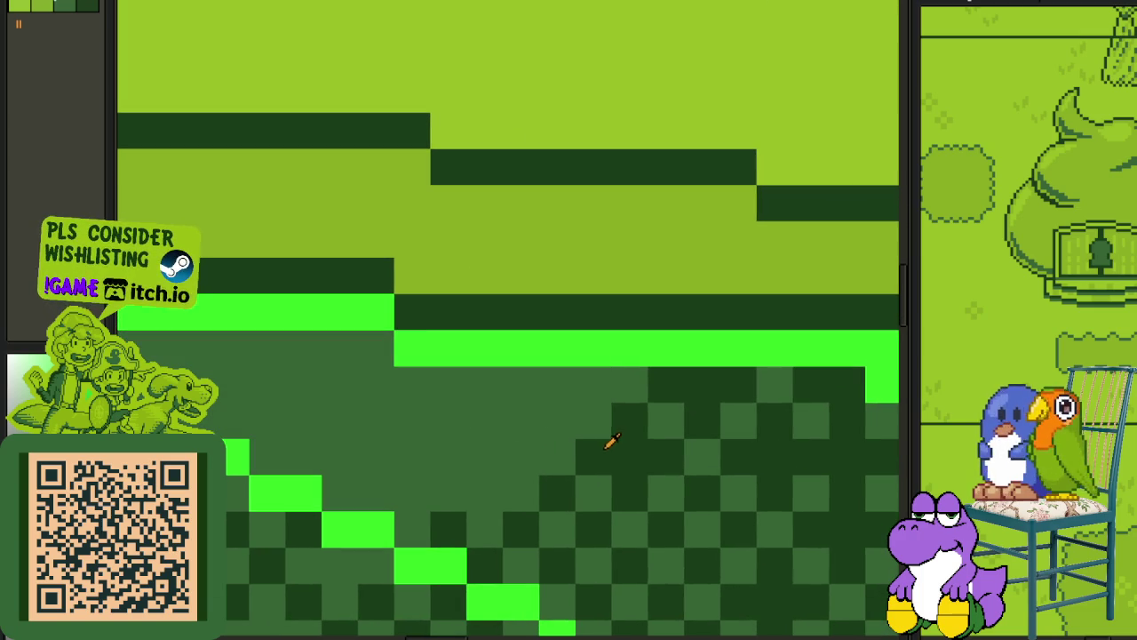
click(568, 447)
click(600, 462)
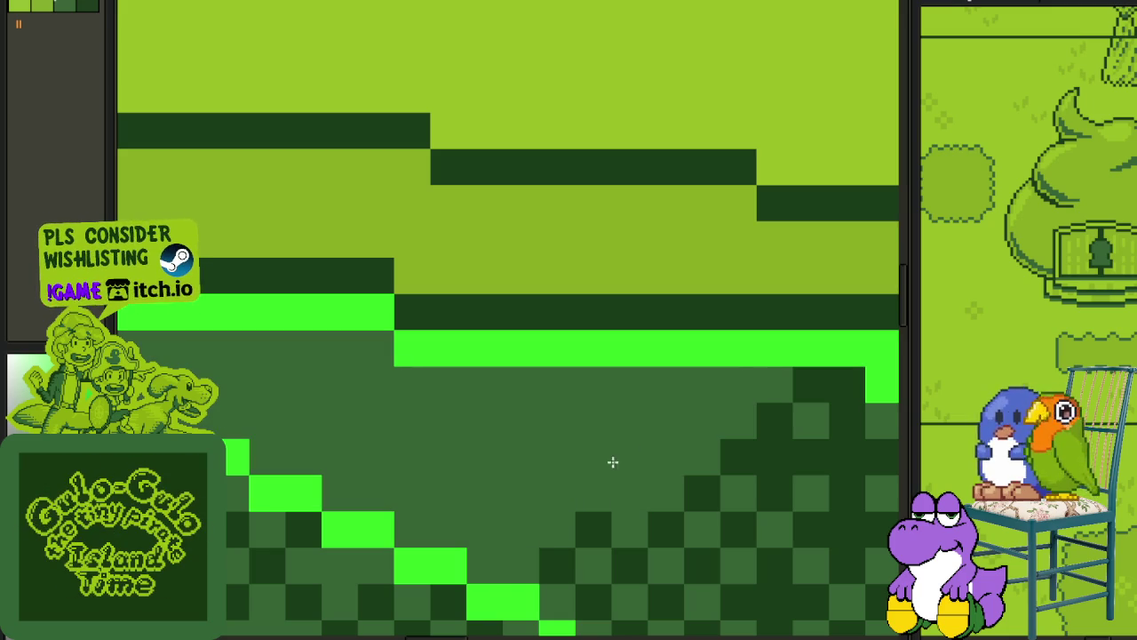
click(602, 479)
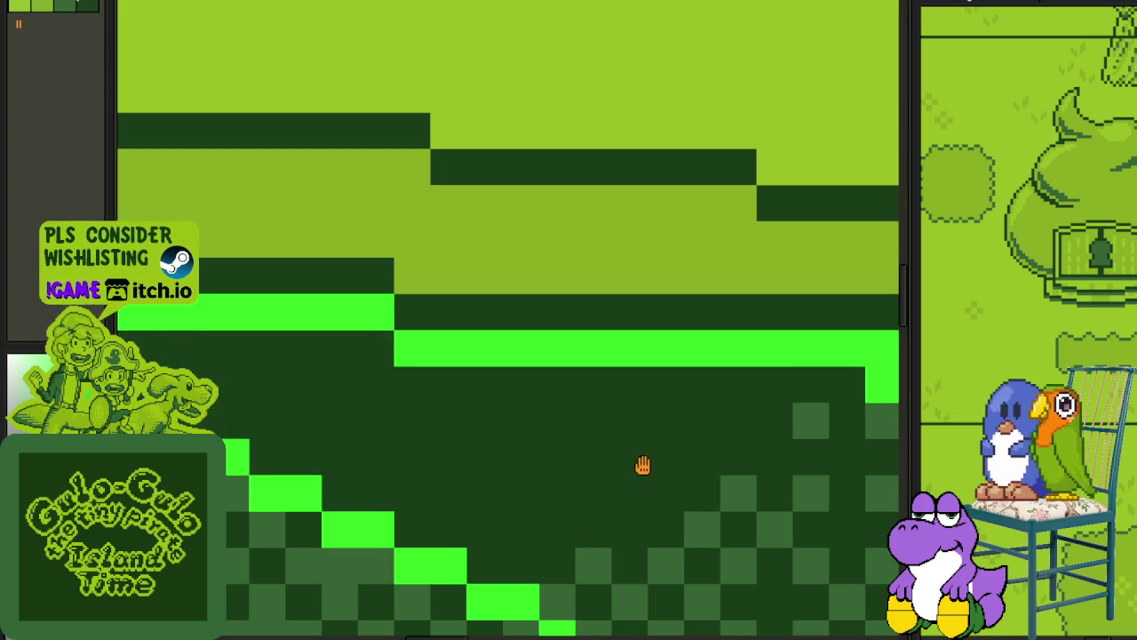
drag(647, 475, 498, 352)
Compare medium and dark green bucket fills in the dark doorway region.
click(523, 447)
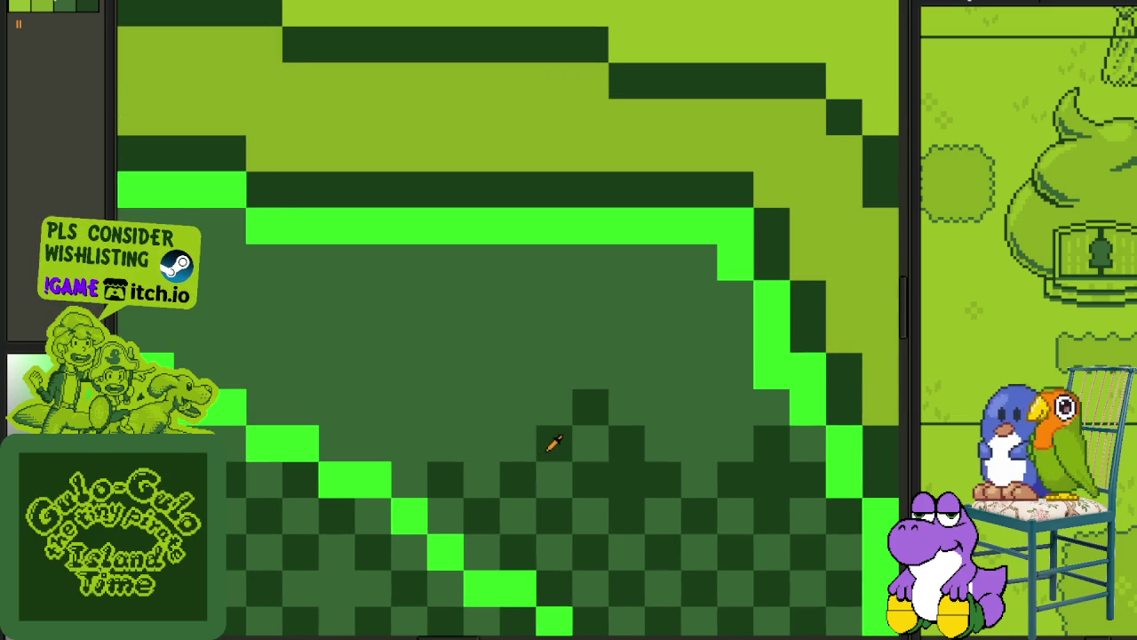
click(551, 434)
click(547, 421)
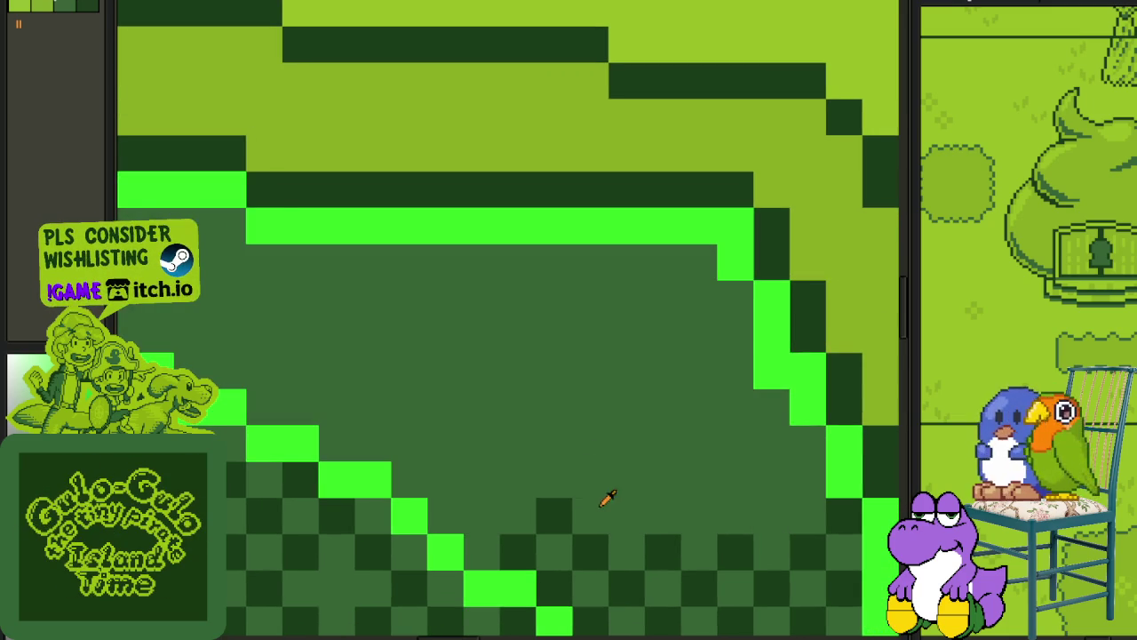
click(593, 492)
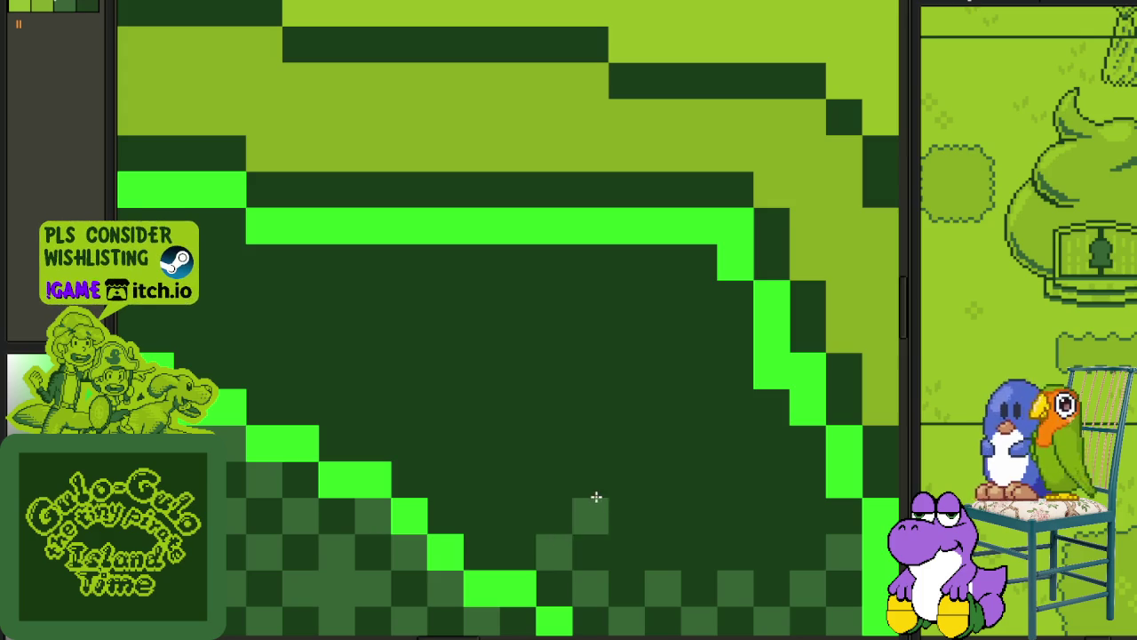
click(596, 497)
click(599, 548)
drag(614, 569, 512, 404)
Alternate medium and dark green fills across the larger doorway interior.
click(635, 480)
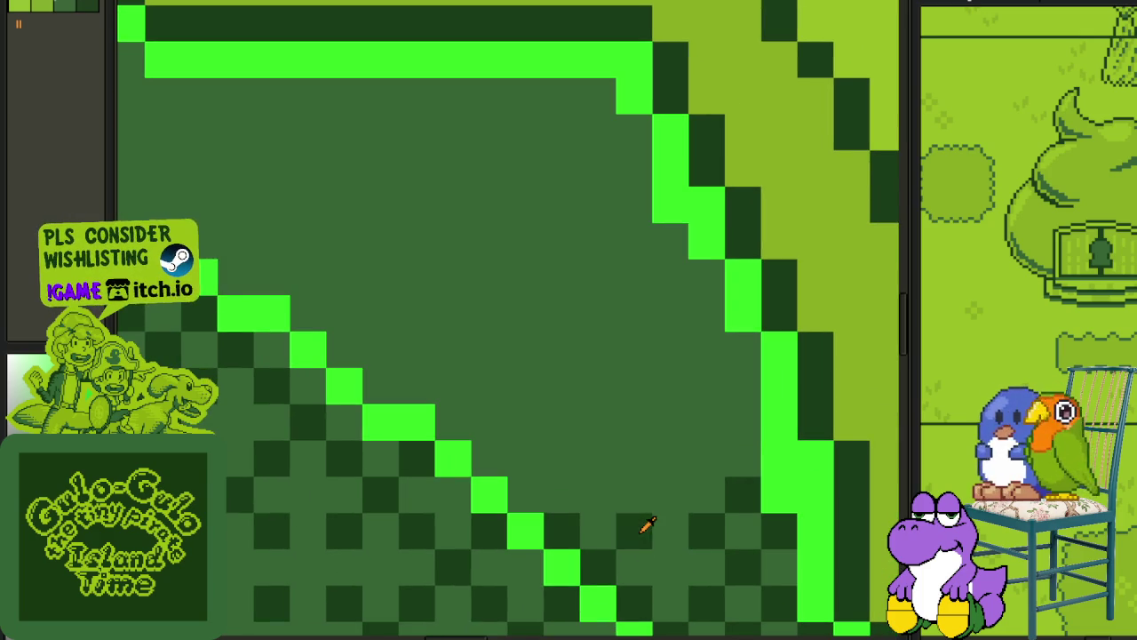
click(622, 487)
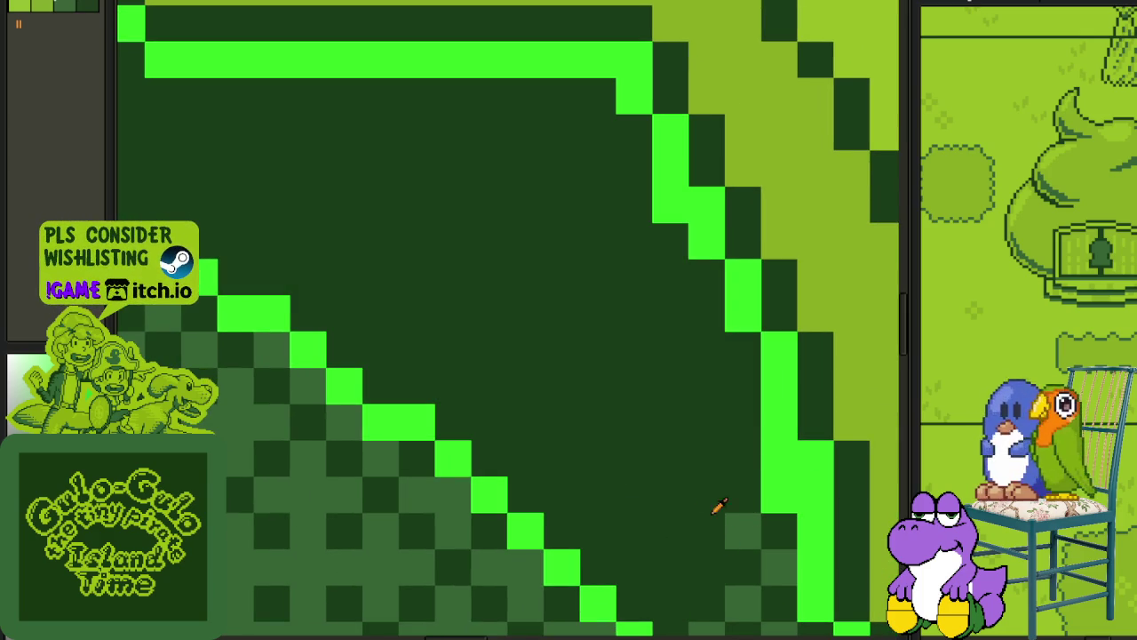
click(708, 531)
drag(708, 533, 623, 388)
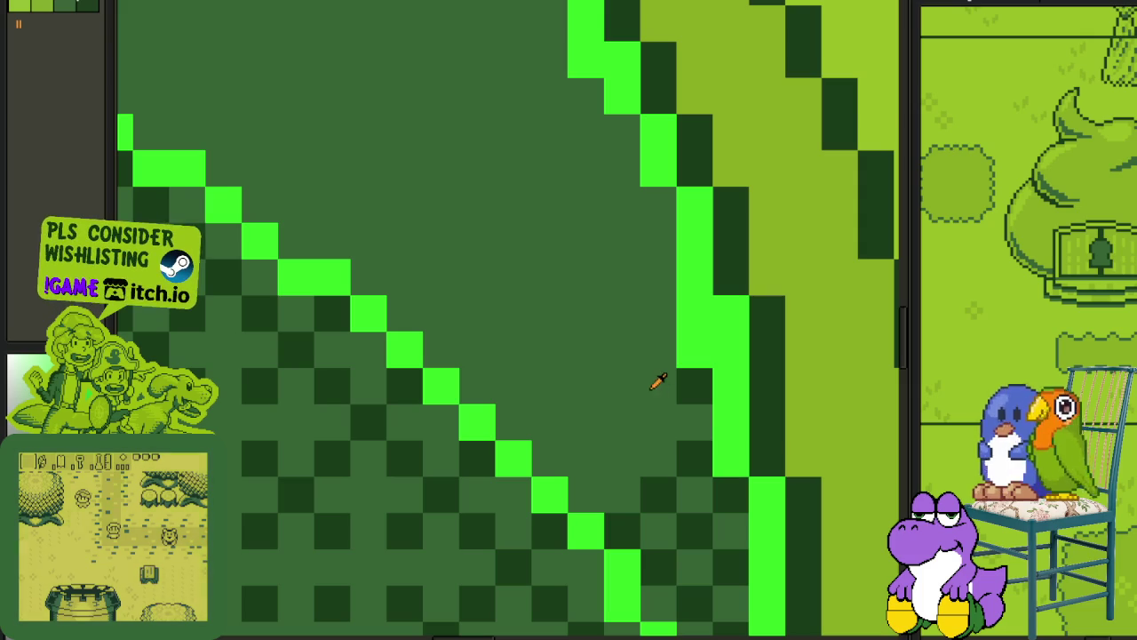
click(665, 408)
Try dark green fills on nearby doorway areas, undoing each one.
key(ctrl+z)
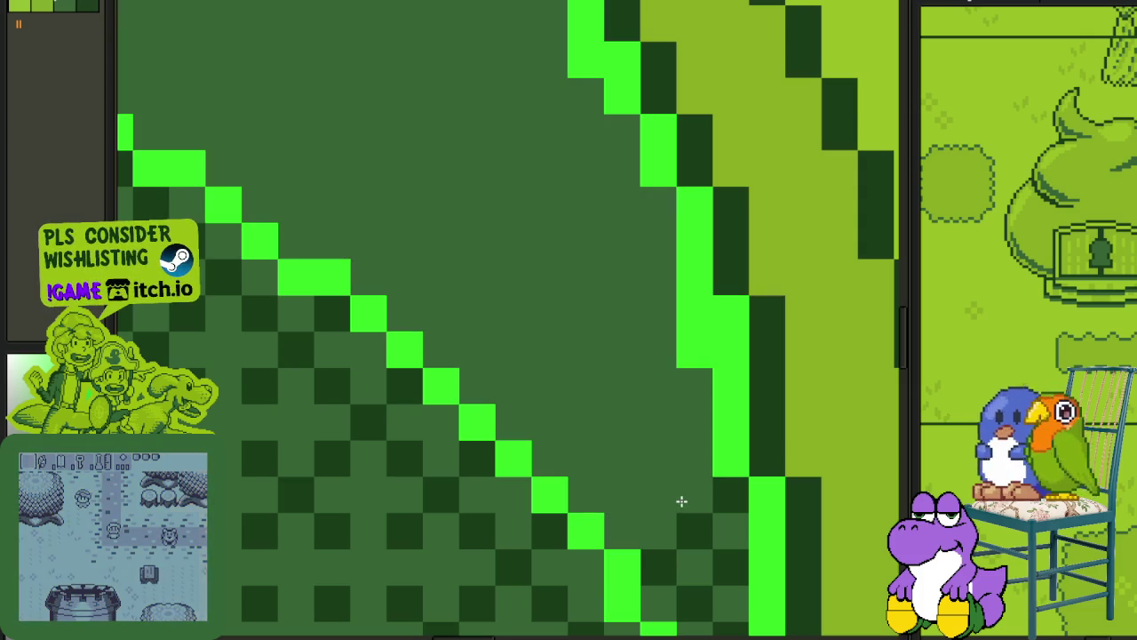
click(691, 508)
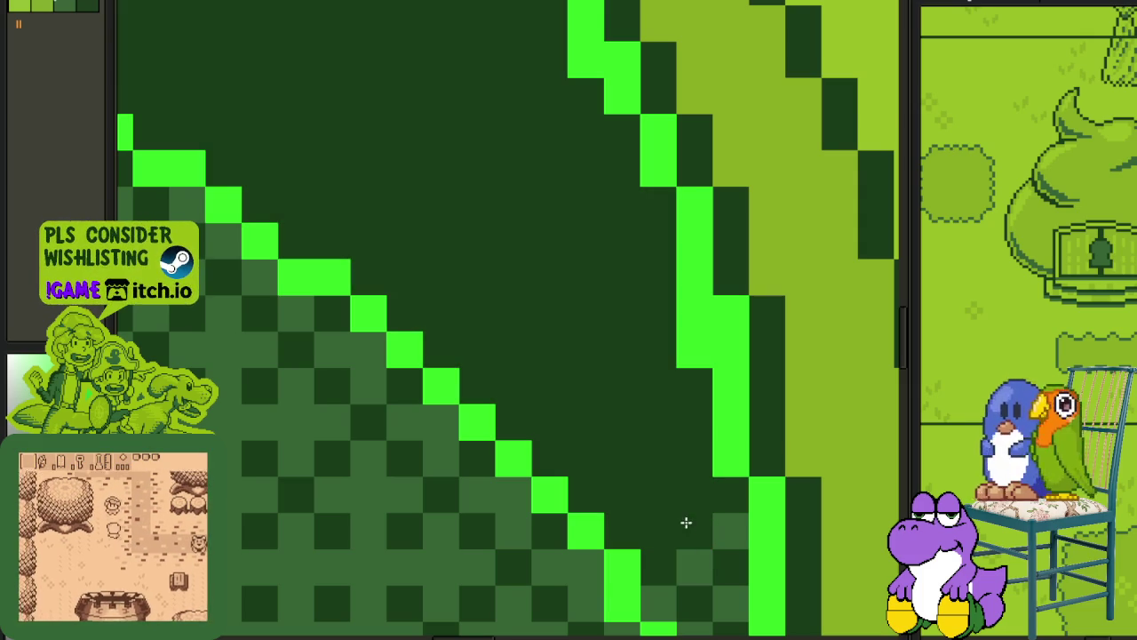
key(ctrl+z)
click(702, 588)
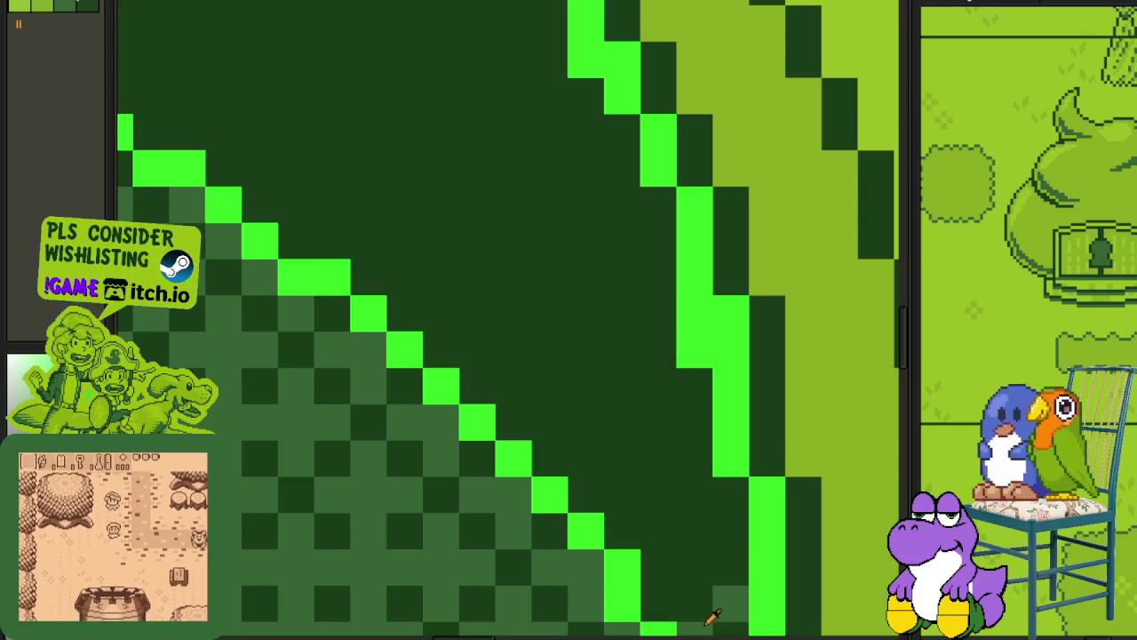
key(ctrl+z)
scroll(698, 569, down, 1)
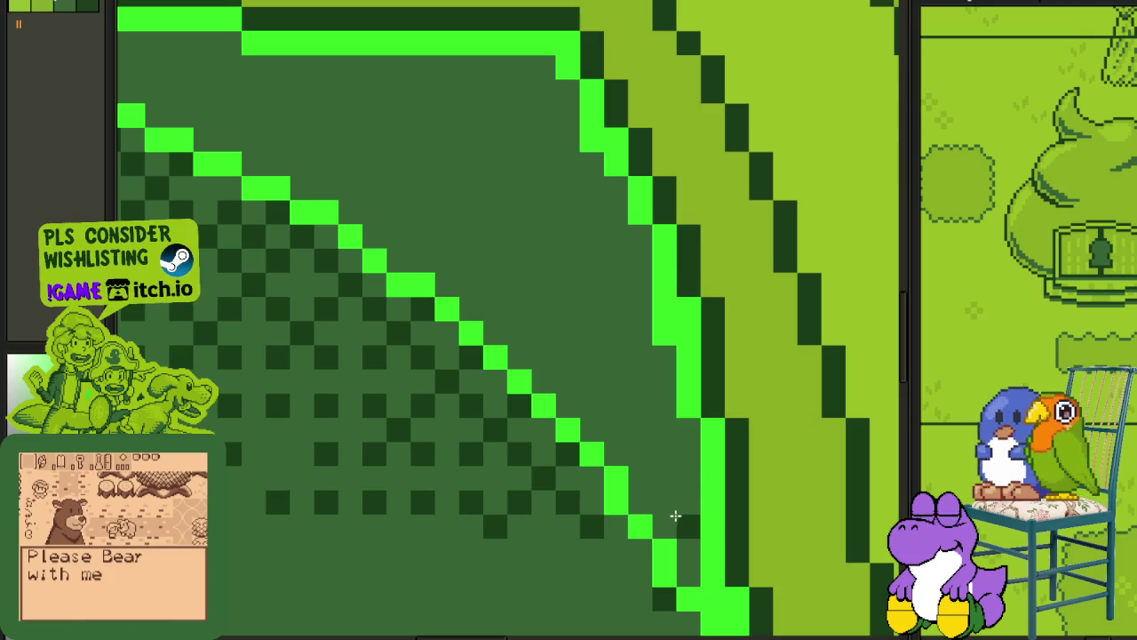
Fill the area beside the light-green diagonal dark green and the upper band bright green.
click(662, 493)
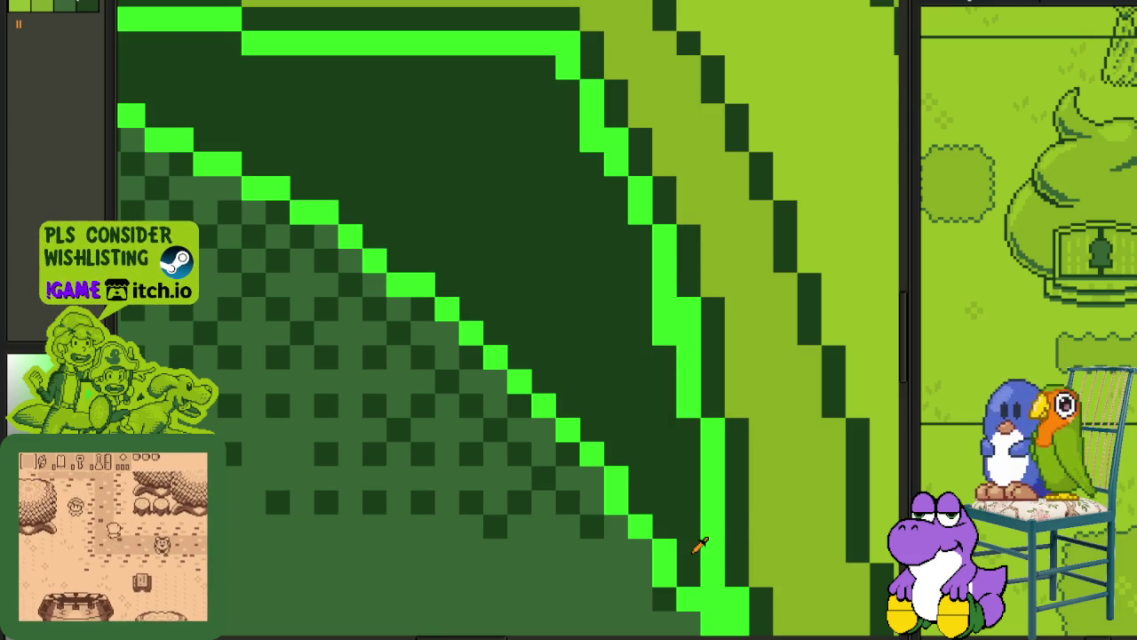
scroll(688, 482, down, 2)
scroll(645, 452, up, 1)
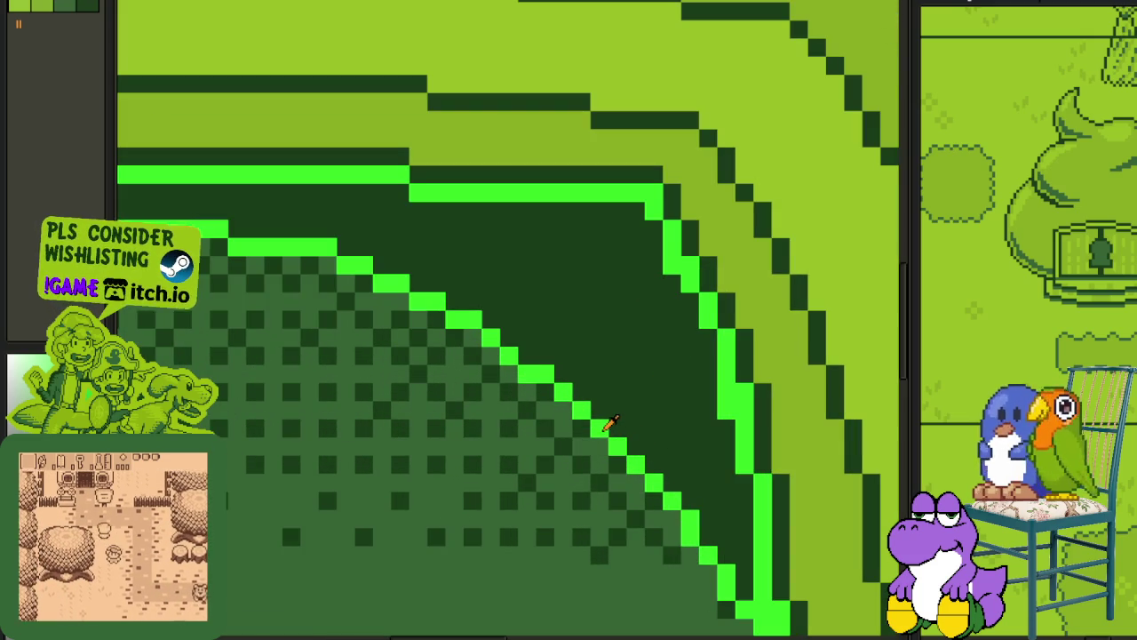
click(606, 425)
scroll(604, 418, down, 3)
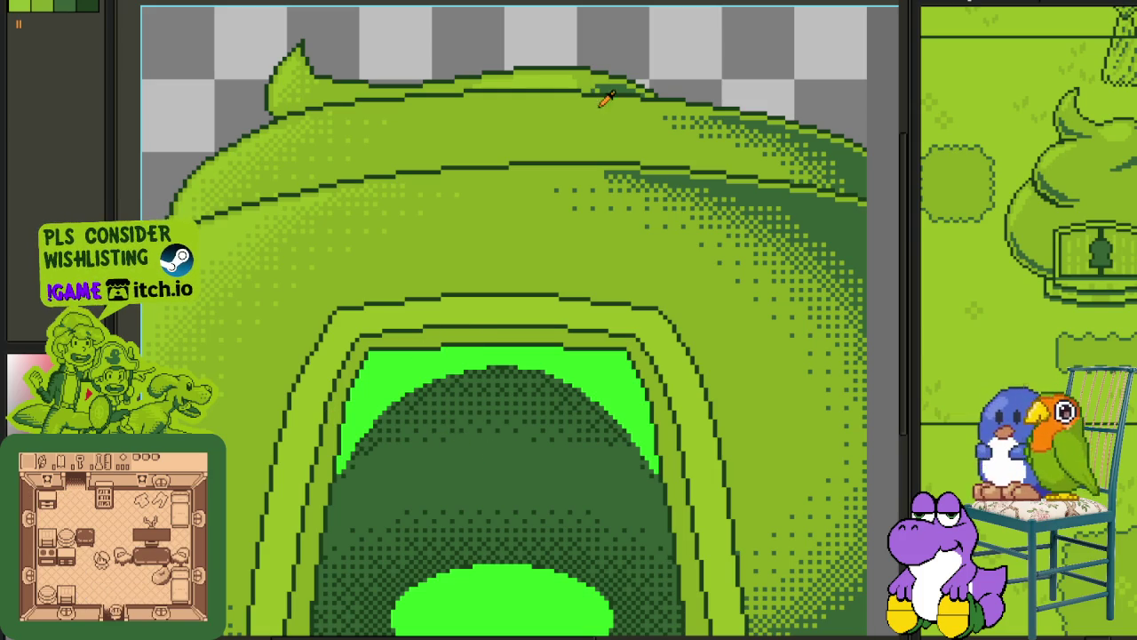
Review the whole mound and the layers timeline, then hide the timeline.
drag(494, 419, 417, 315)
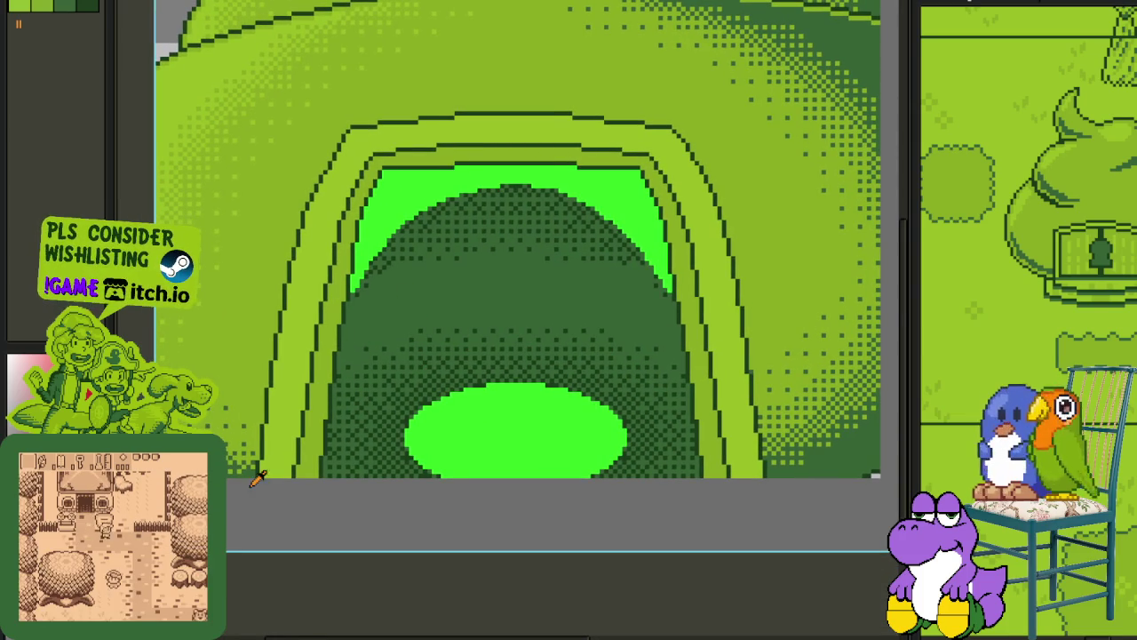
scroll(294, 369, down, 1)
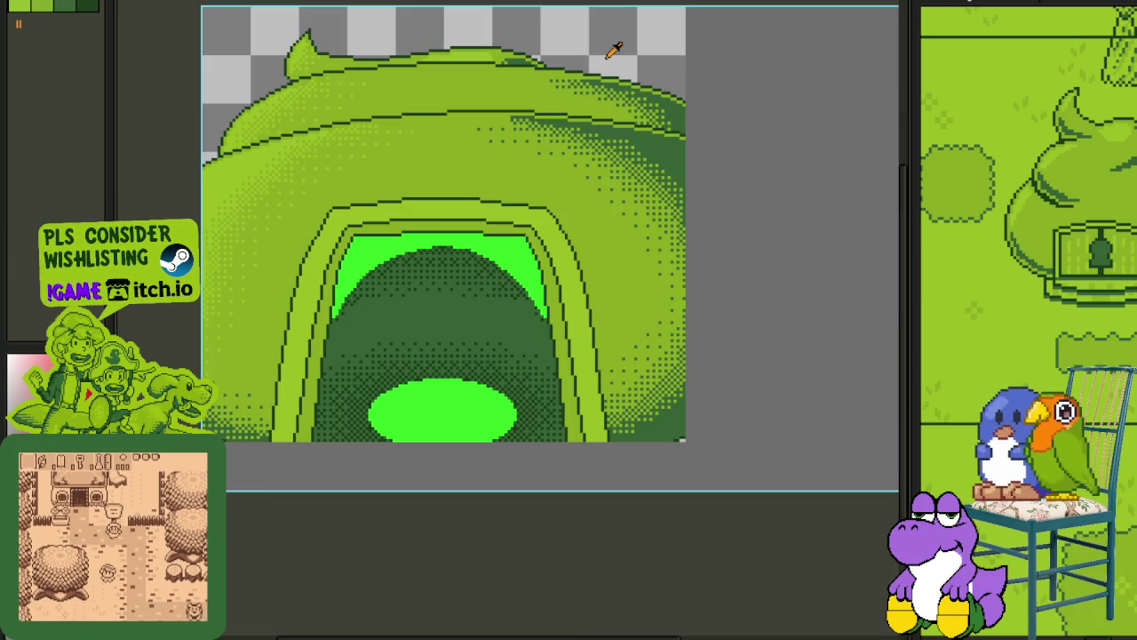
key(Tab)
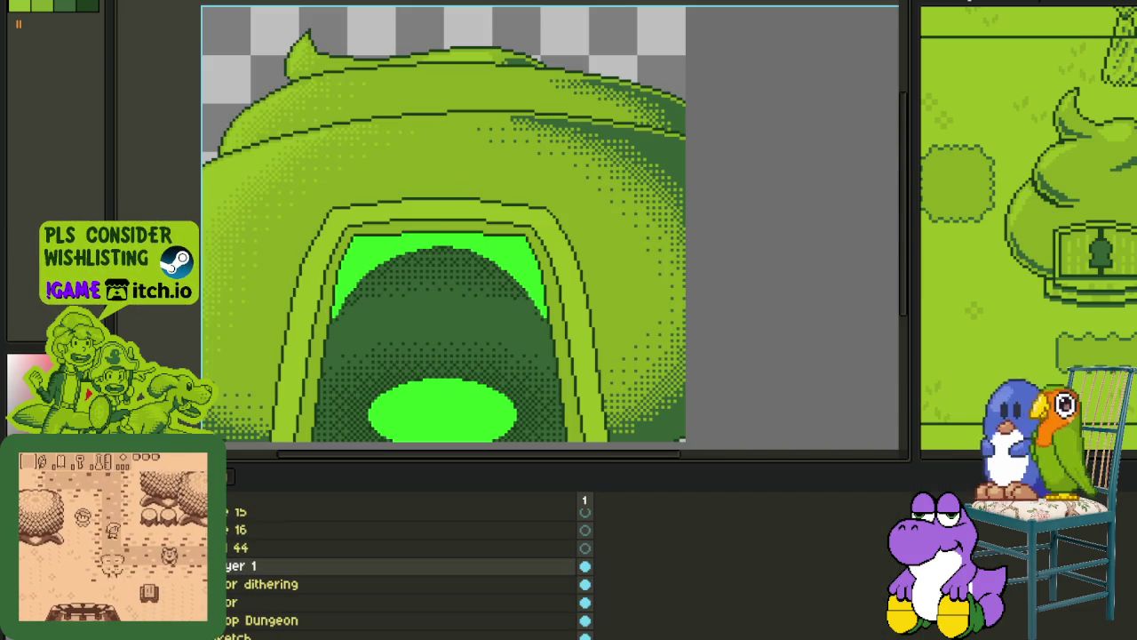
right_click(229, 521)
click(404, 553)
key(Tab)
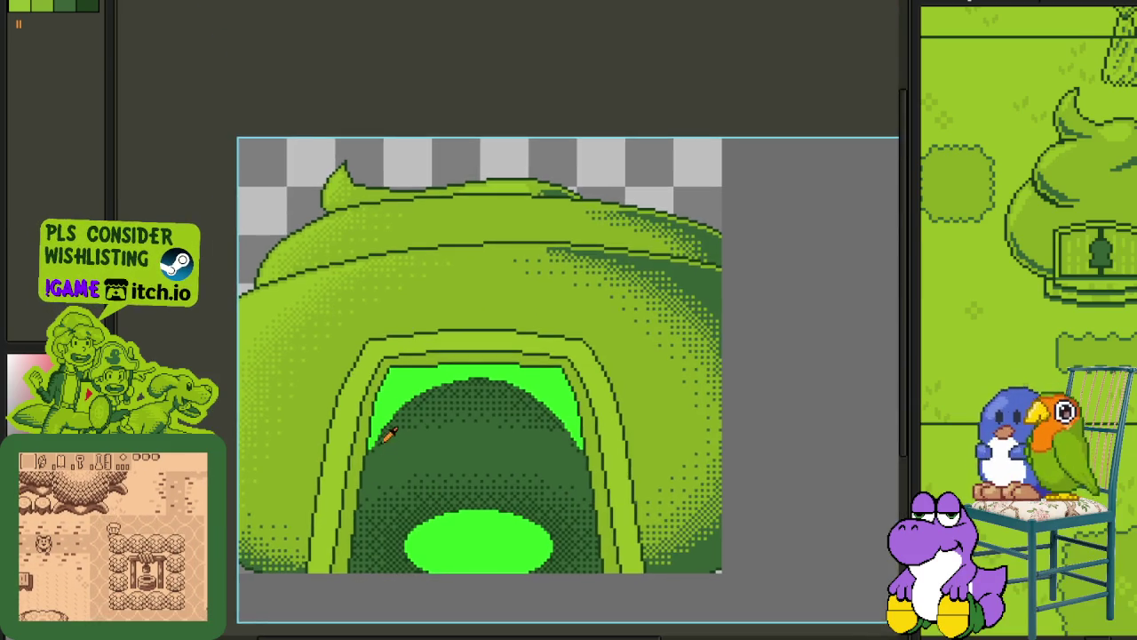
Zoom in and paint a bright green pixel on the dark doorway edge.
scroll(388, 433, up, 2)
scroll(337, 435, up, 3)
click(366, 443)
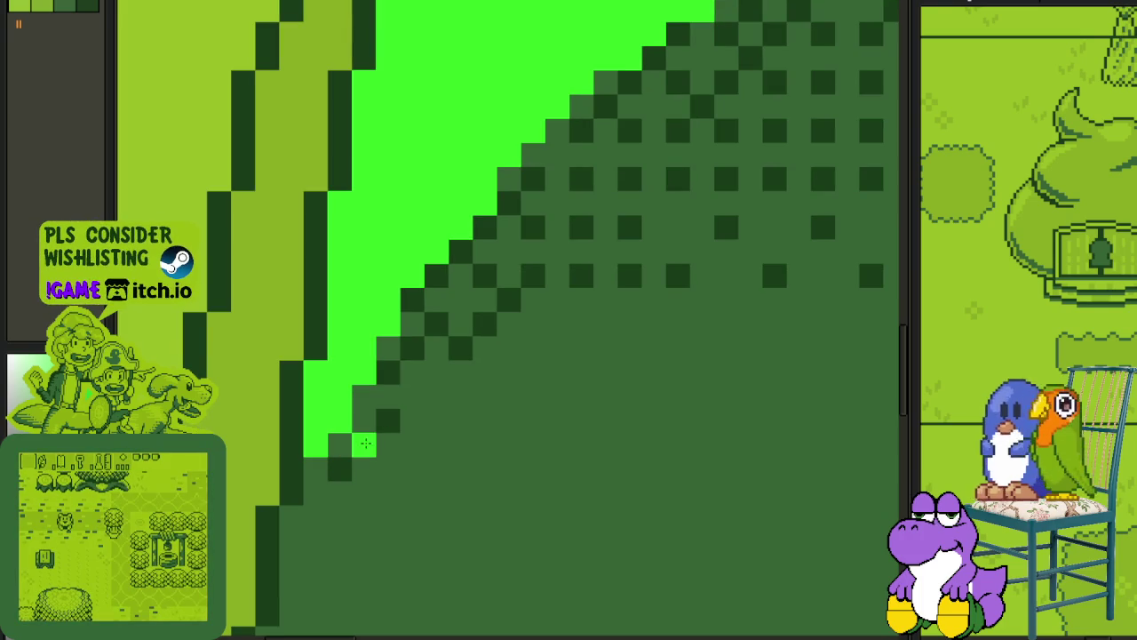
Draw the first light-green drip columns down the doorway's upper-left dark edge.
mouse_move(364, 445)
mouse_down()
mouse_move(360, 531)
mouse_move(316, 615)
mouse_up()
click(388, 517)
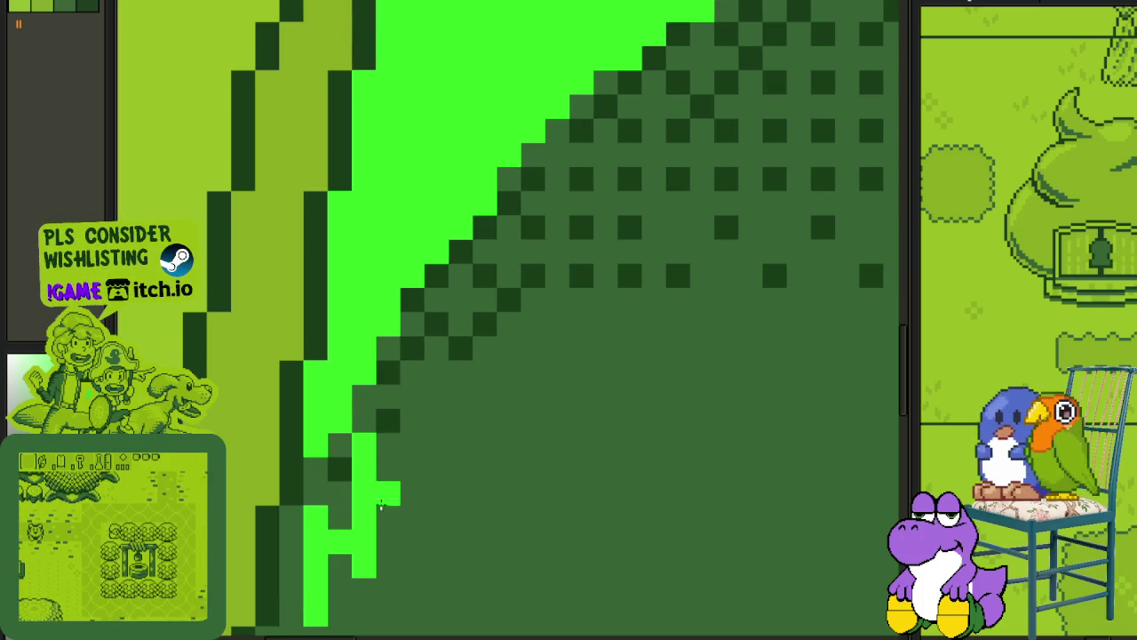
drag(364, 395, 365, 421)
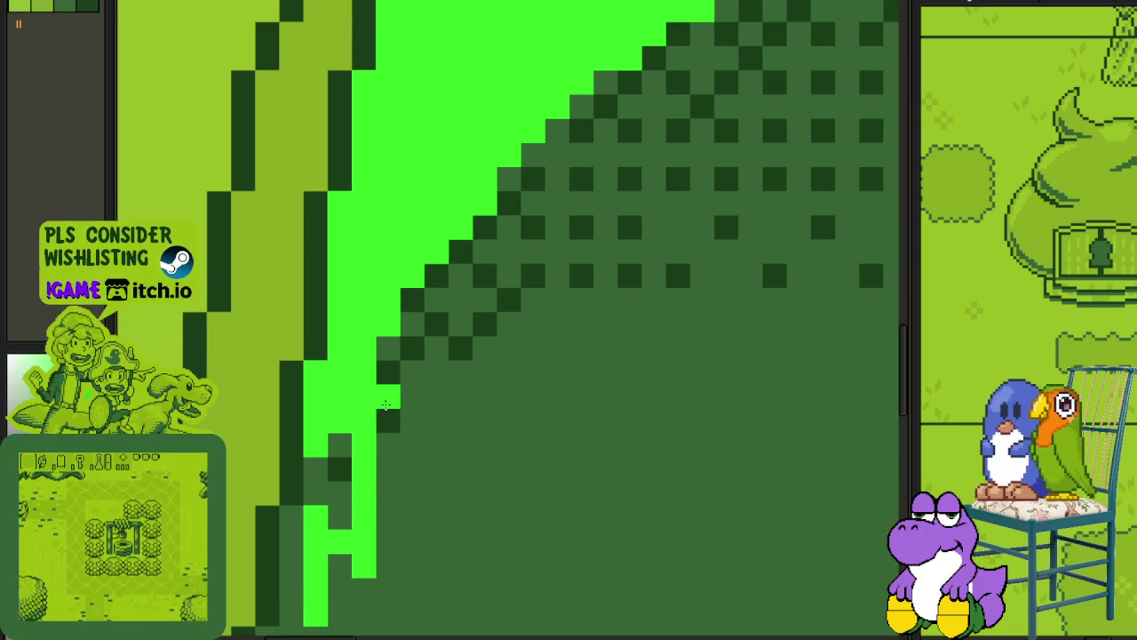
drag(412, 372, 408, 468)
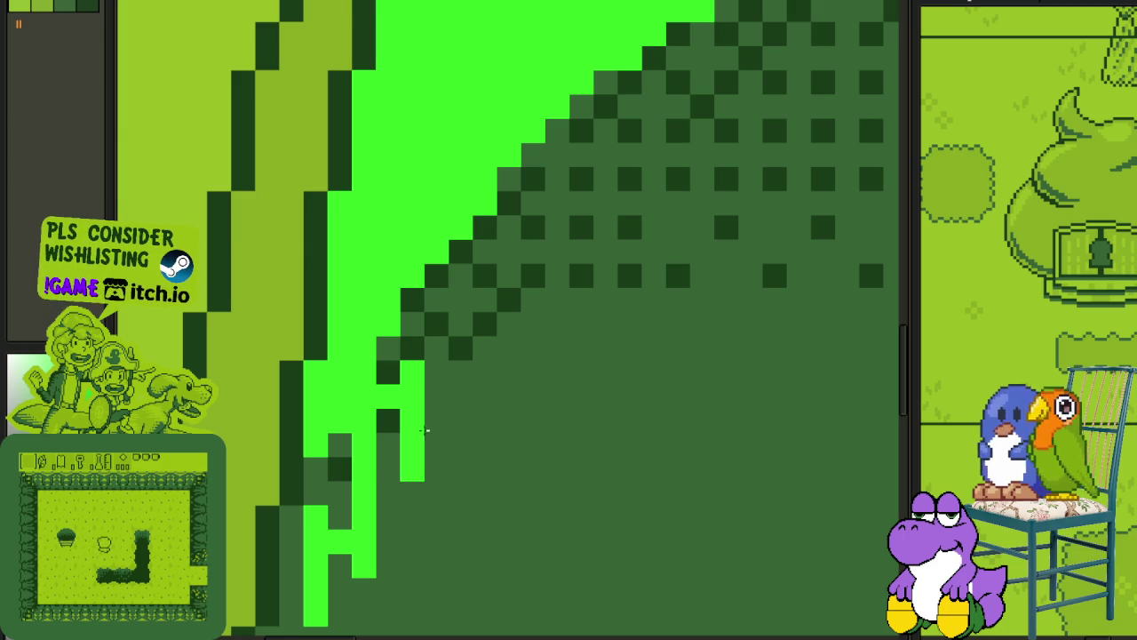
mouse_move(442, 425)
mouse_down()
mouse_move(461, 446)
mouse_move(465, 273)
mouse_up()
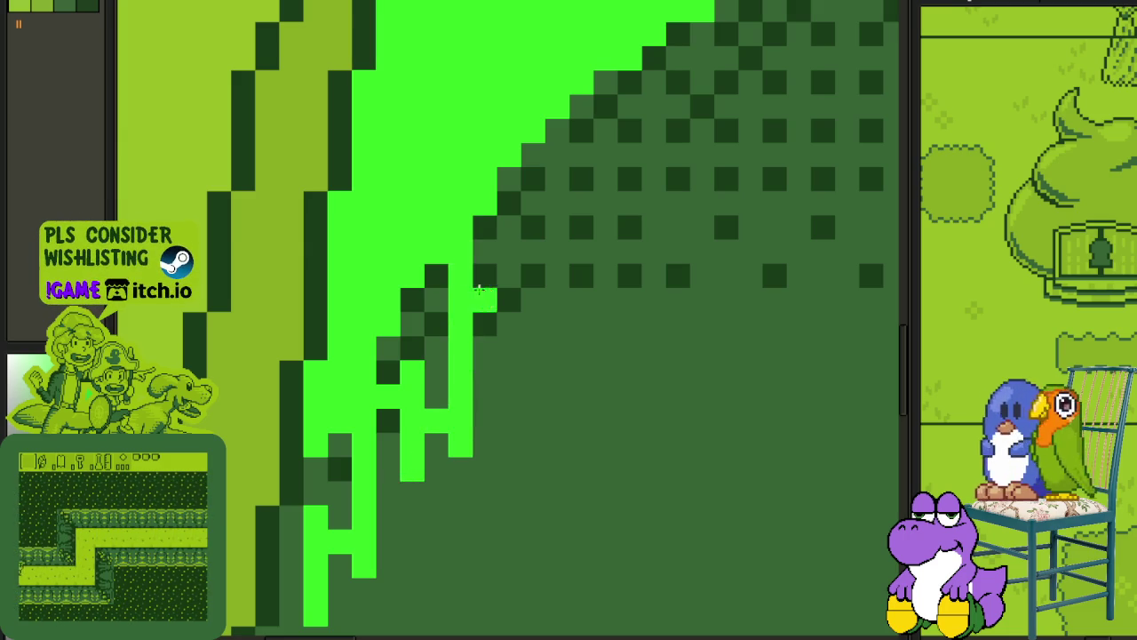
scroll(466, 273, up, 3)
scroll(466, 273, right, 3)
mouse_move(436, 355)
mouse_down()
mouse_move(411, 355)
mouse_move(436, 356)
mouse_move(436, 455)
mouse_up()
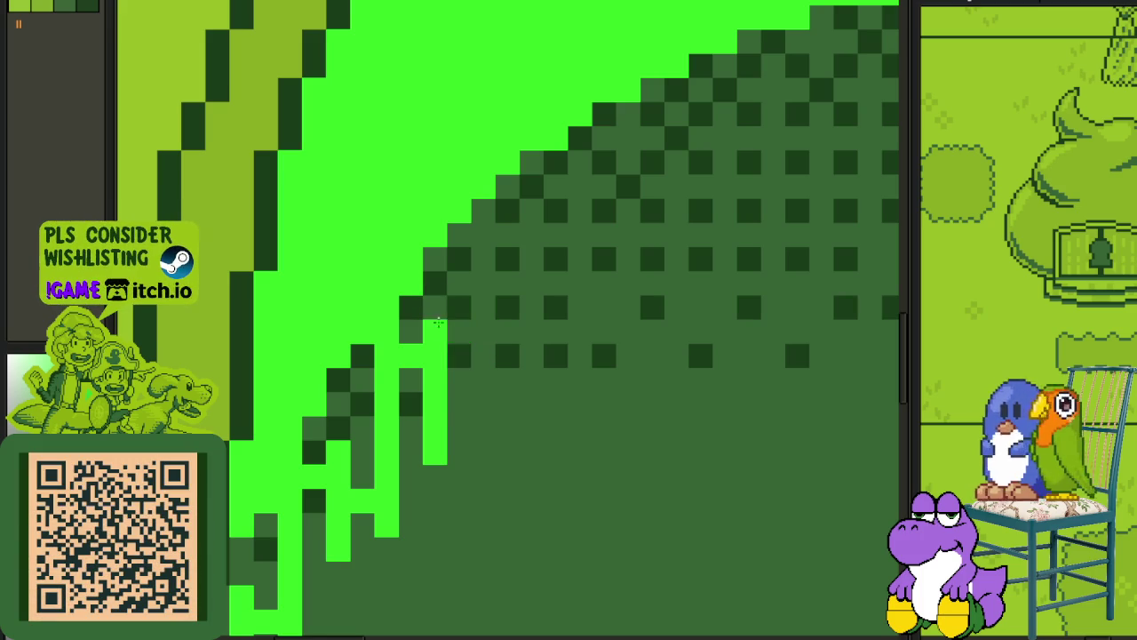
Add a two-pixel-wide drip and a new column, lengthening two drips downward.
mouse_move(483, 429)
mouse_down()
mouse_move(467, 353)
mouse_move(460, 387)
mouse_move(480, 261)
mouse_move(531, 284)
mouse_up()
mouse_move(531, 214)
mouse_down()
mouse_move(530, 316)
mouse_move(489, 364)
mouse_move(500, 325)
mouse_up()
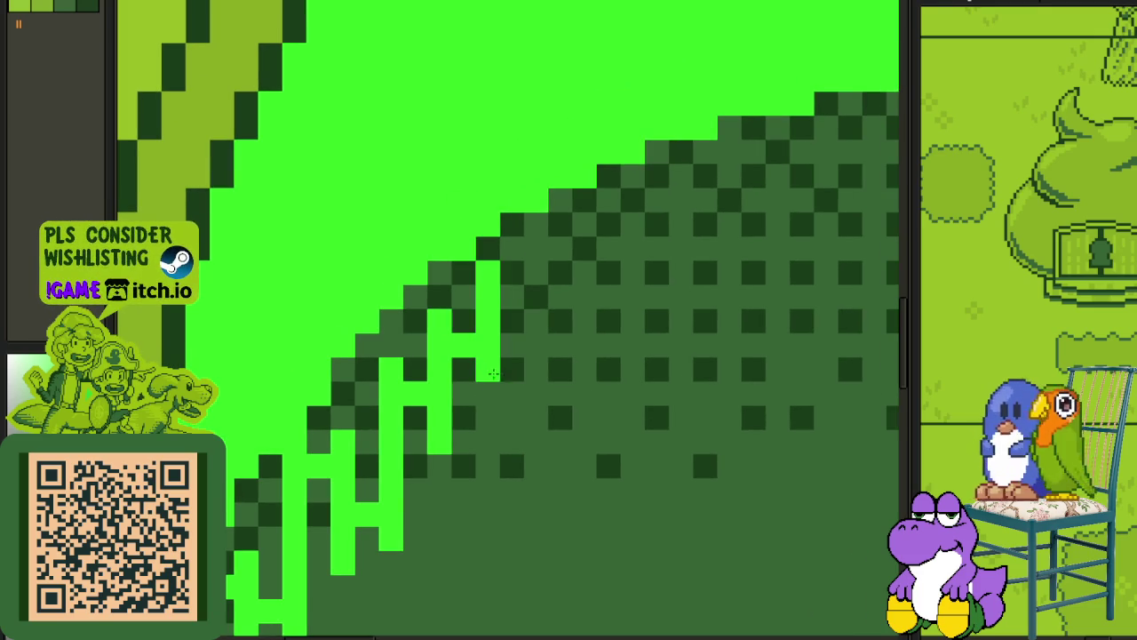
drag(489, 418, 491, 332)
drag(440, 466, 440, 497)
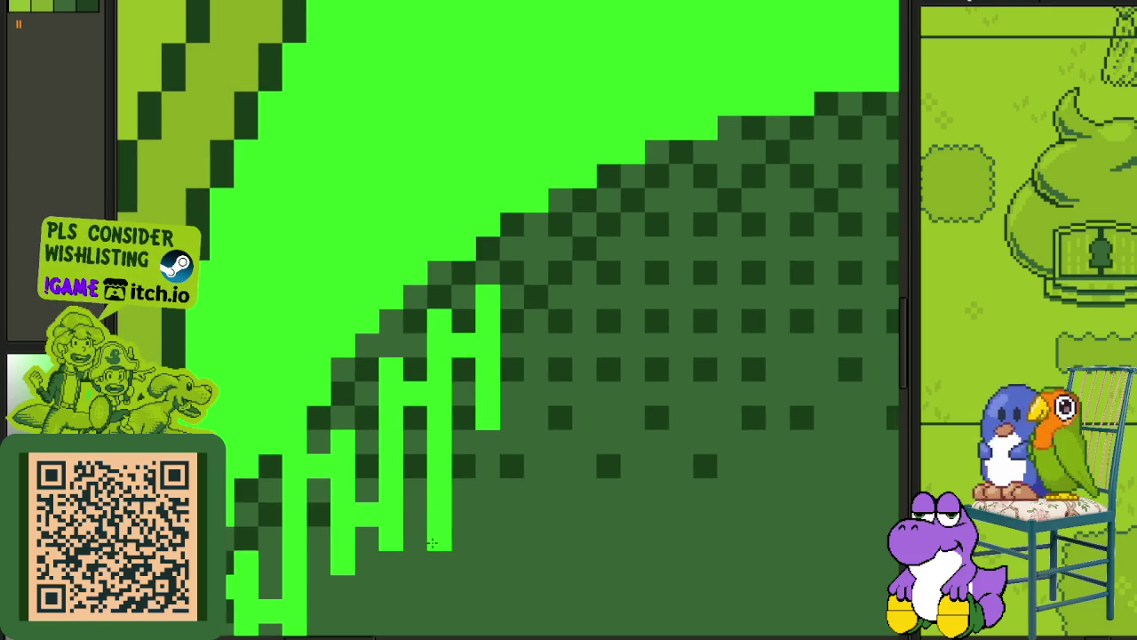
scroll(534, 469, down, 3)
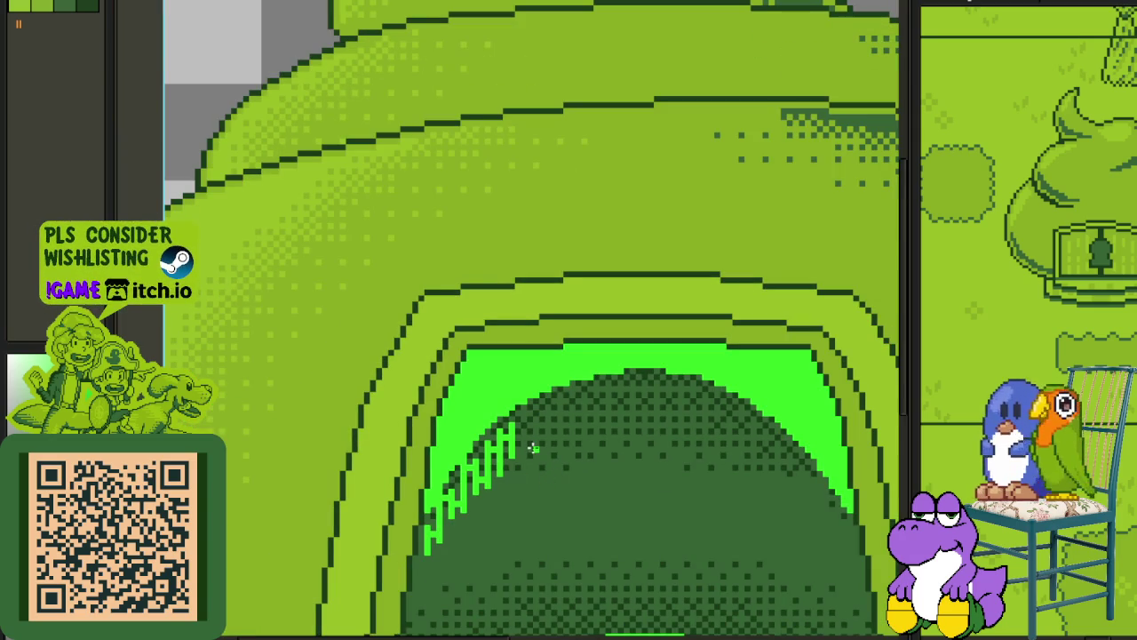
scroll(551, 430, up, 2)
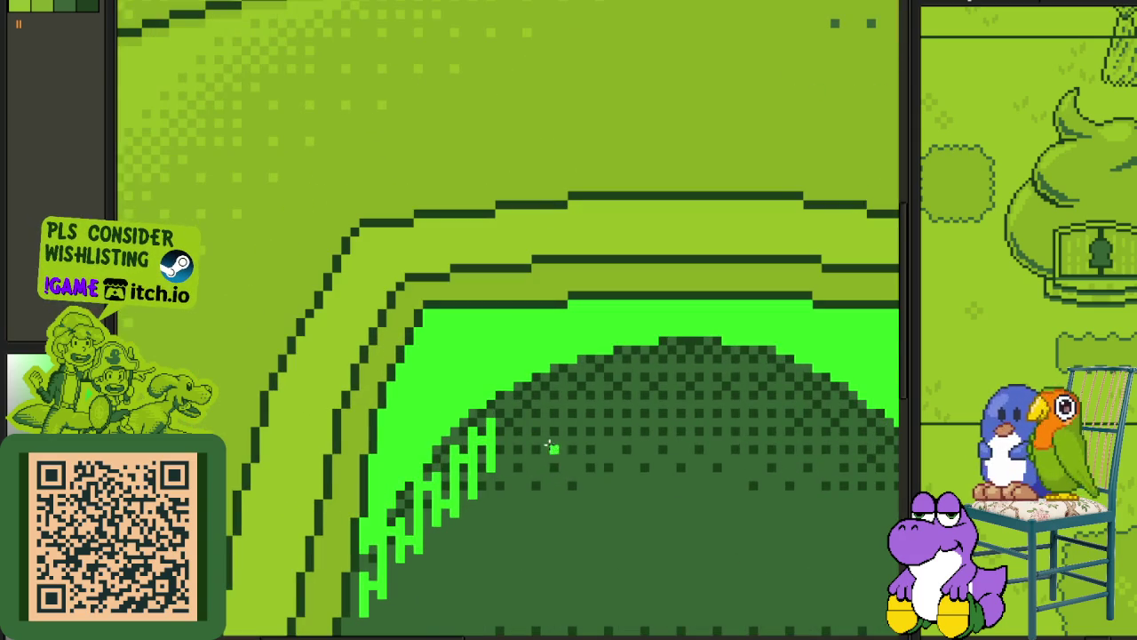
scroll(550, 446, down, 1)
scroll(524, 439, up, 1)
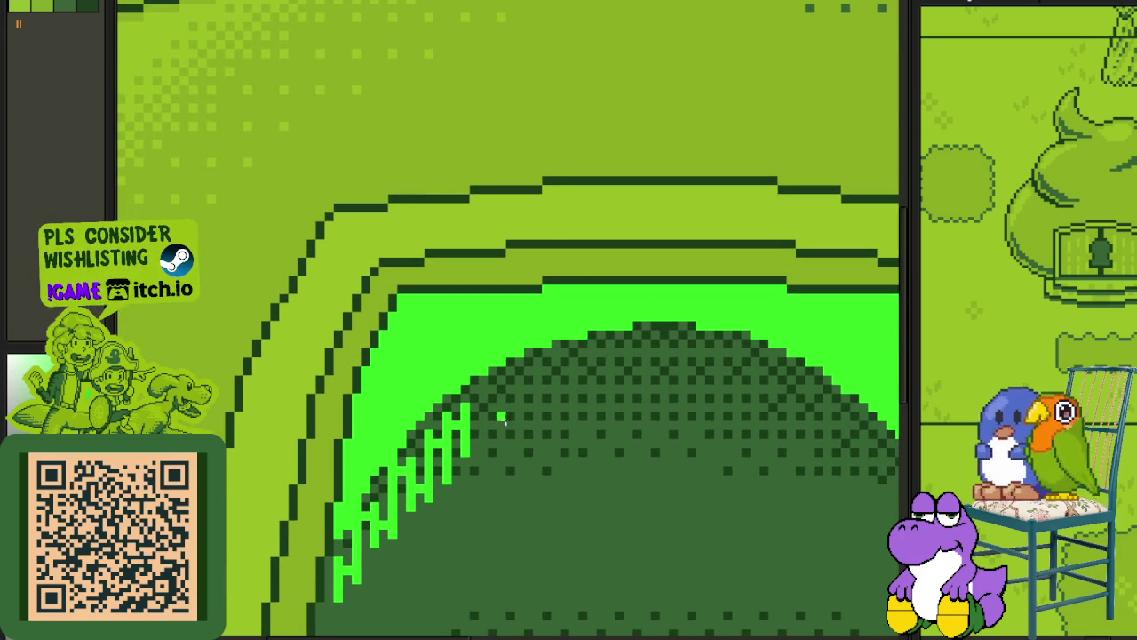
scroll(510, 424, up, 1)
scroll(498, 395, up, 1)
scroll(499, 417, up, 1)
Paint further vertical drip strokes and a single pixel across the dark area.
mouse_move(520, 333)
mouse_down()
mouse_move(510, 280)
mouse_move(518, 426)
mouse_up()
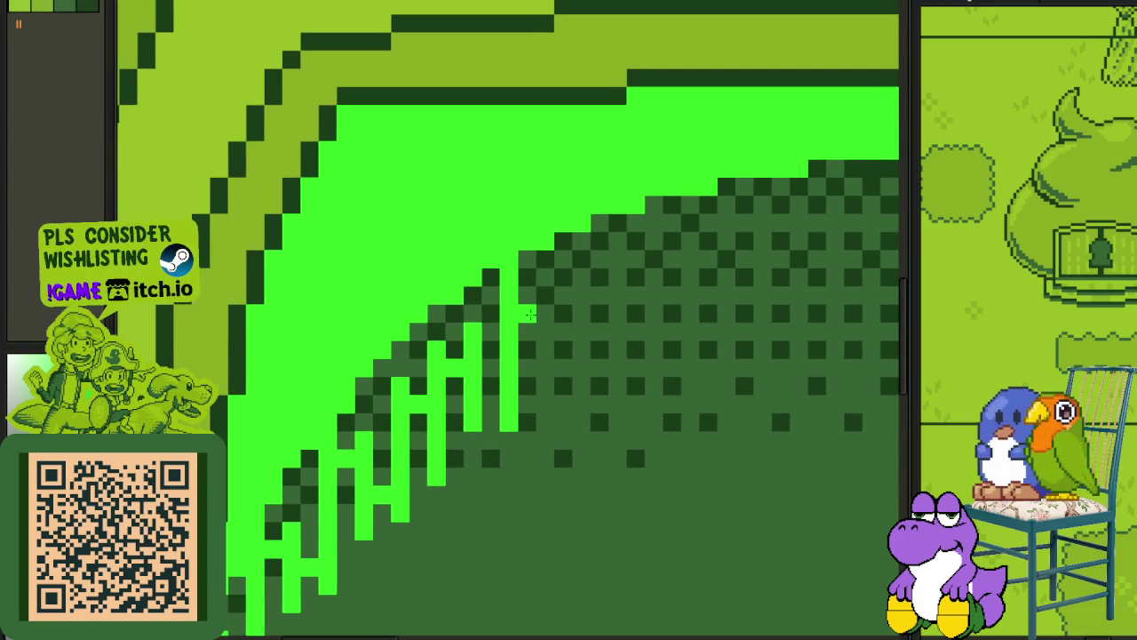
drag(538, 295, 545, 380)
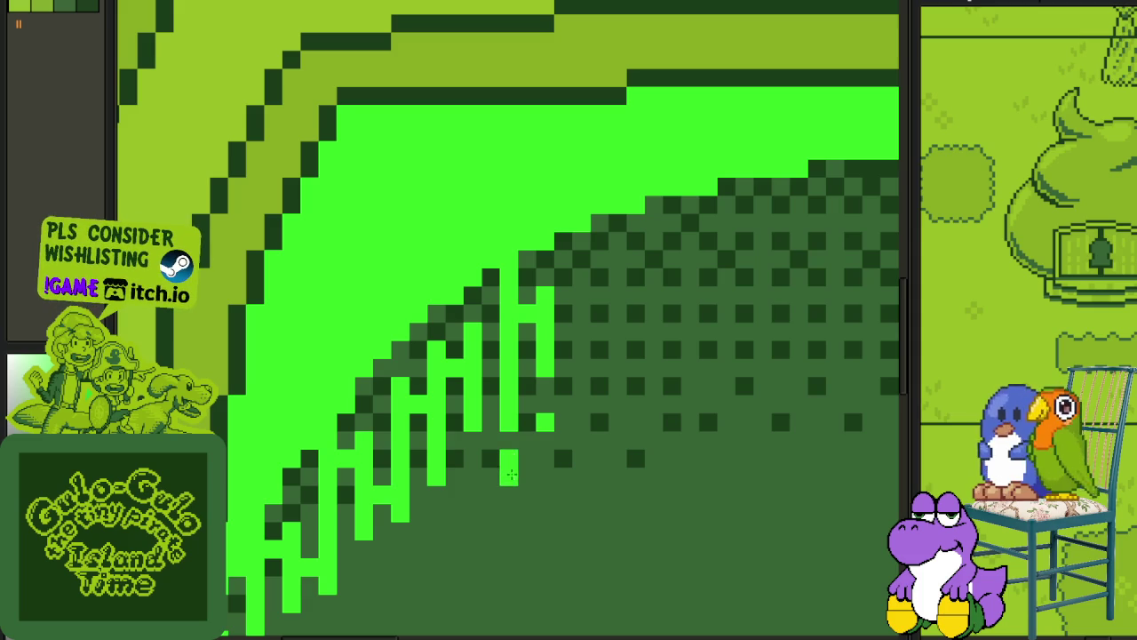
drag(600, 347, 545, 429)
drag(525, 331, 529, 431)
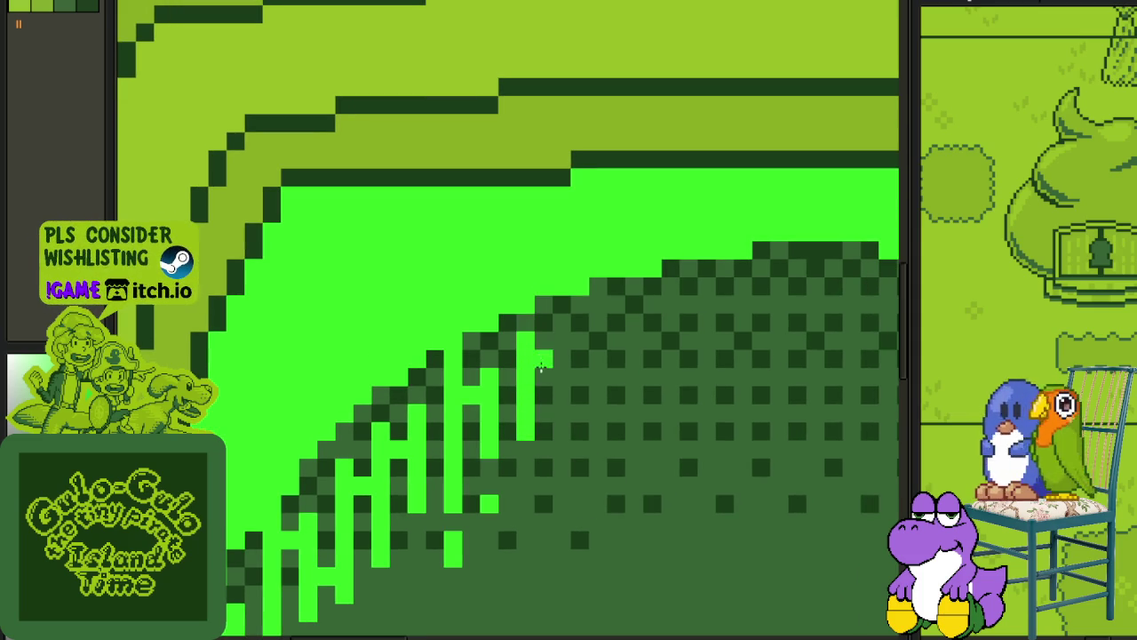
click(544, 358)
drag(561, 310, 551, 422)
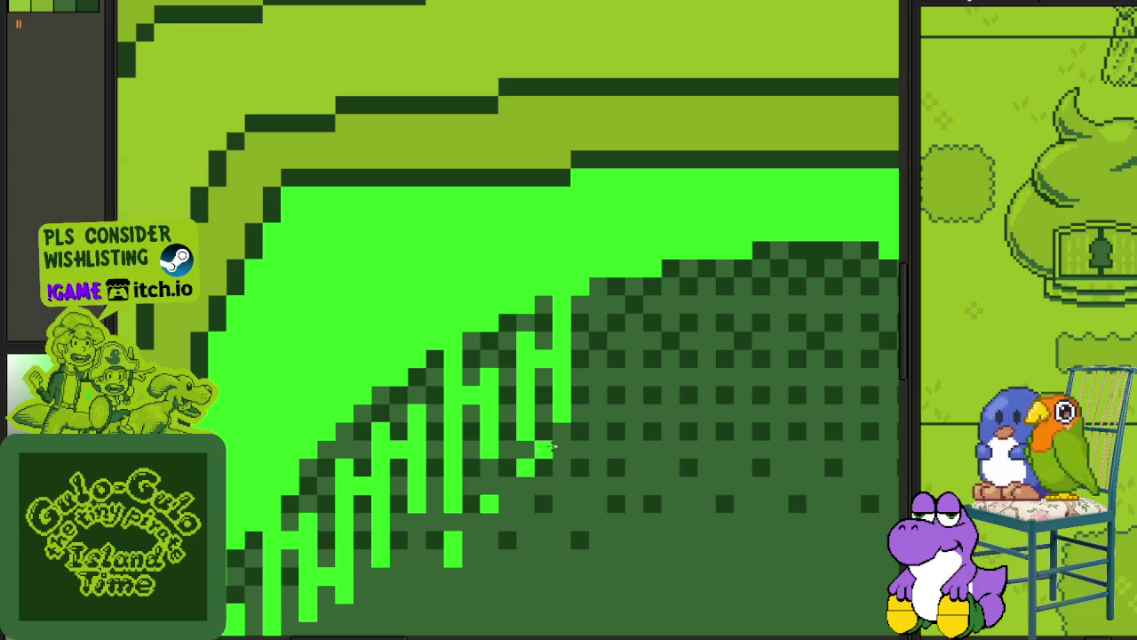
scroll(535, 466, down, 3)
scroll(533, 453, down, 1)
scroll(524, 420, up, 1)
scroll(524, 420, up, 3)
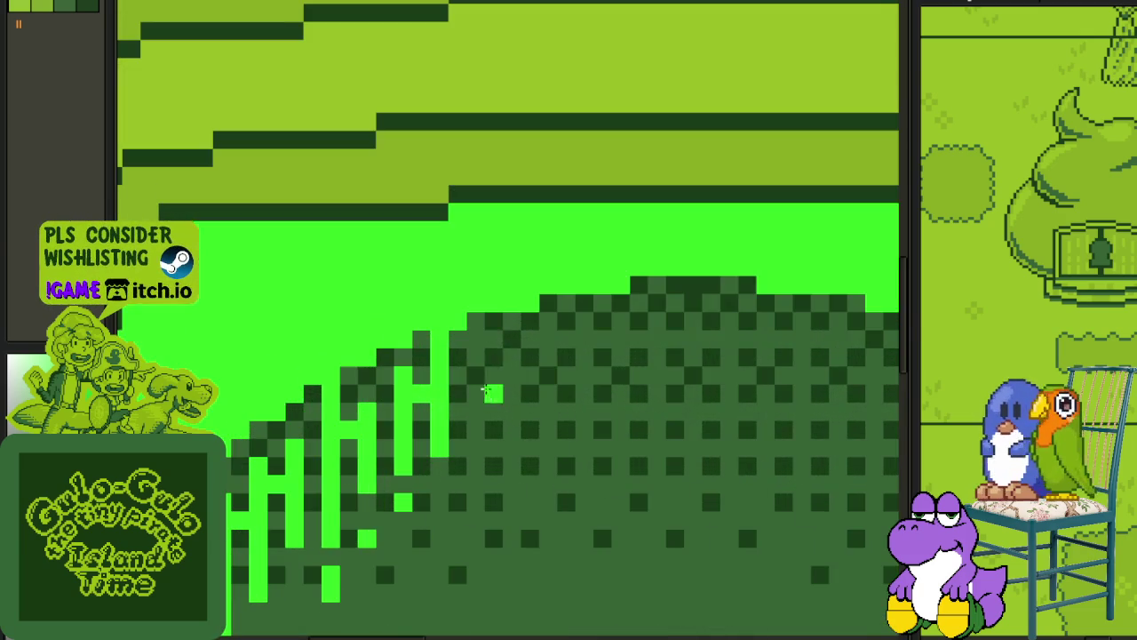
Add more drips and stray pixels, redrawing a misplaced drip one column right.
drag(480, 327, 477, 415)
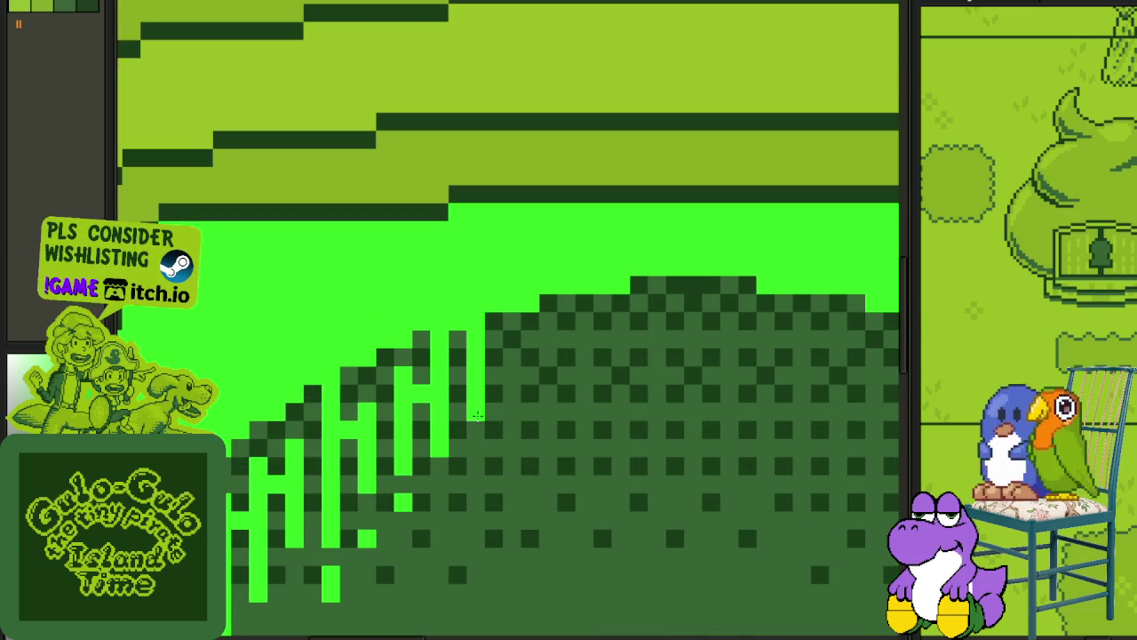
mouse_move(495, 374)
mouse_down()
mouse_move(512, 373)
mouse_move(510, 345)
mouse_move(510, 471)
mouse_up()
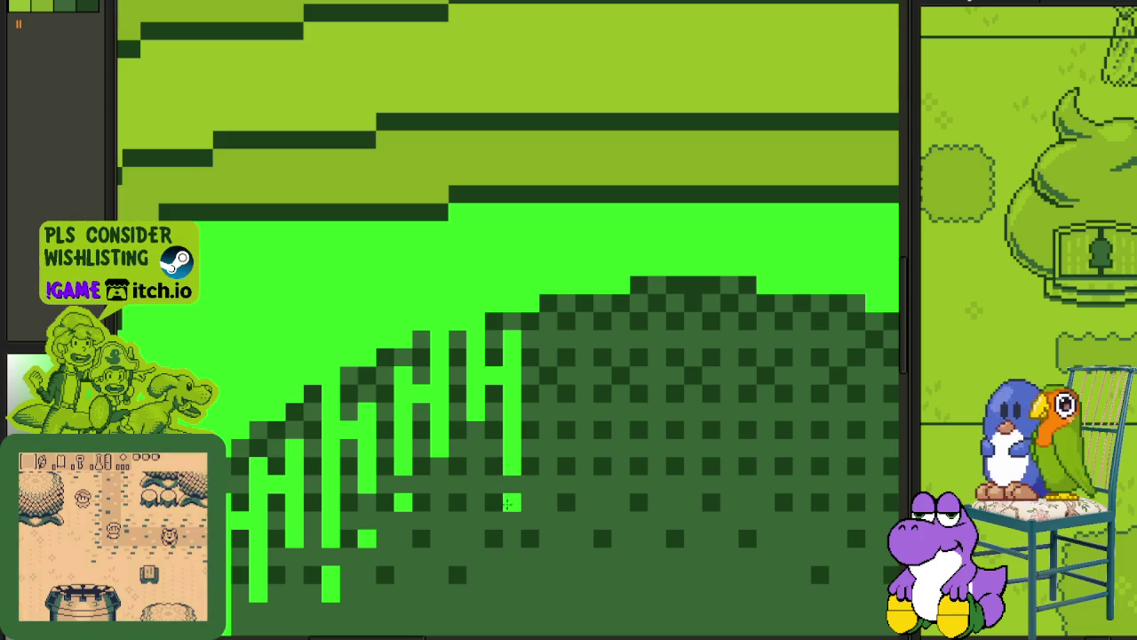
click(488, 446)
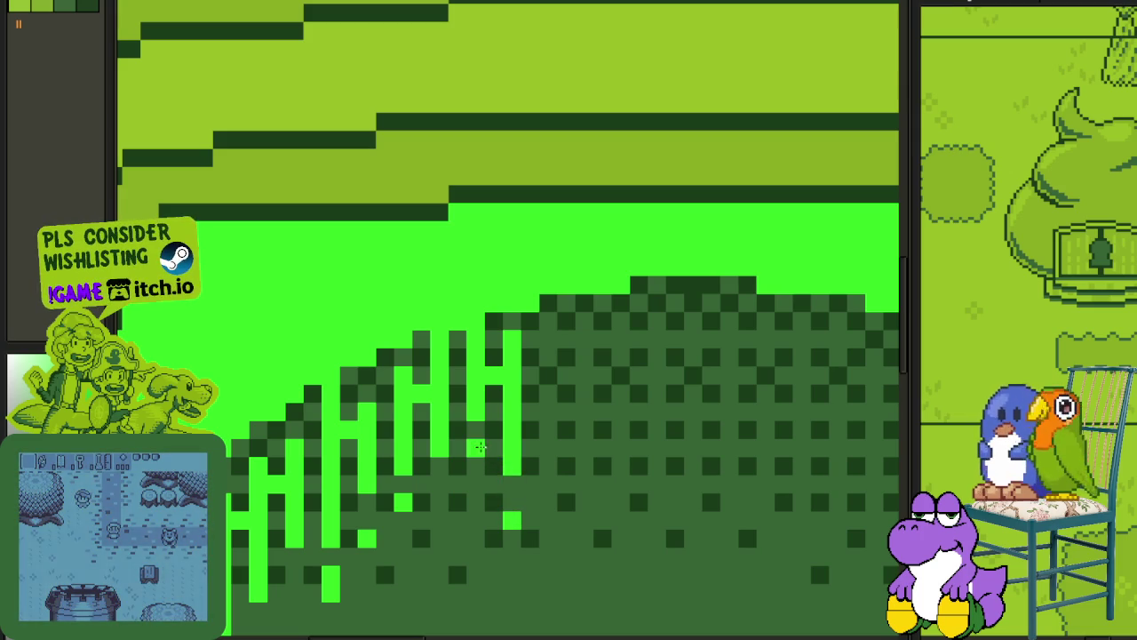
drag(548, 338, 549, 395)
click(565, 393)
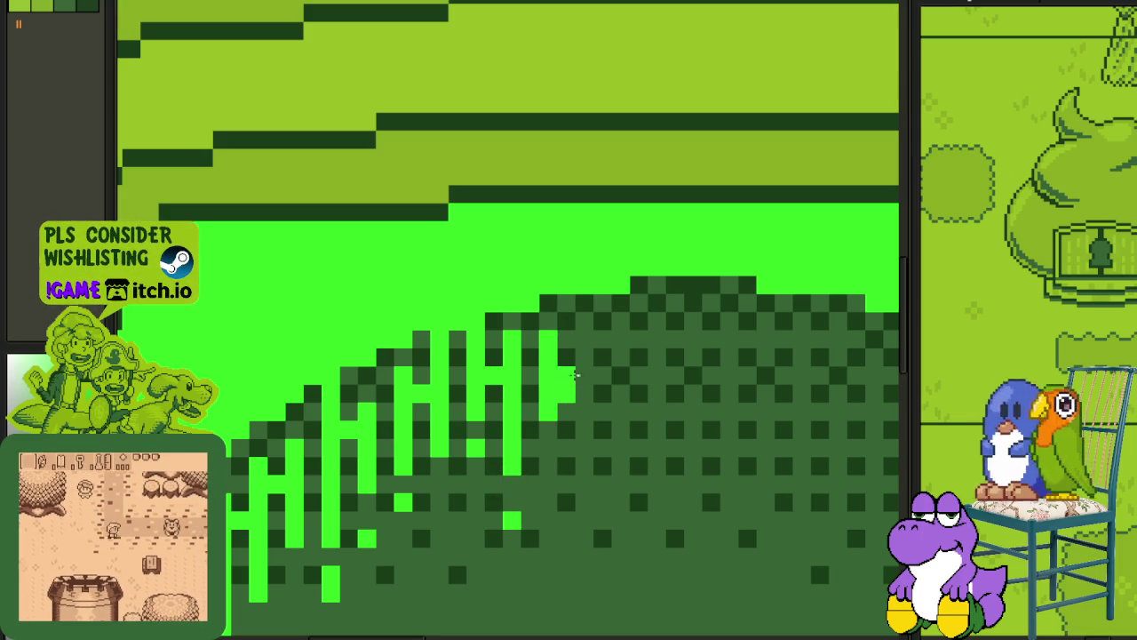
drag(576, 307, 572, 428)
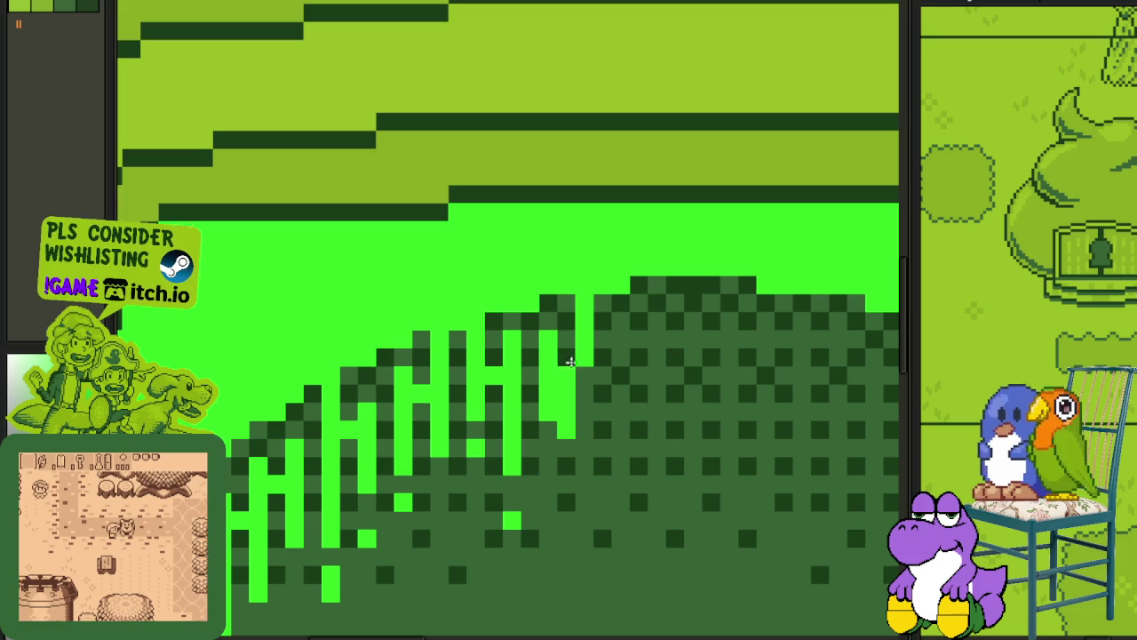
key(ctrl+z)
drag(584, 366, 584, 470)
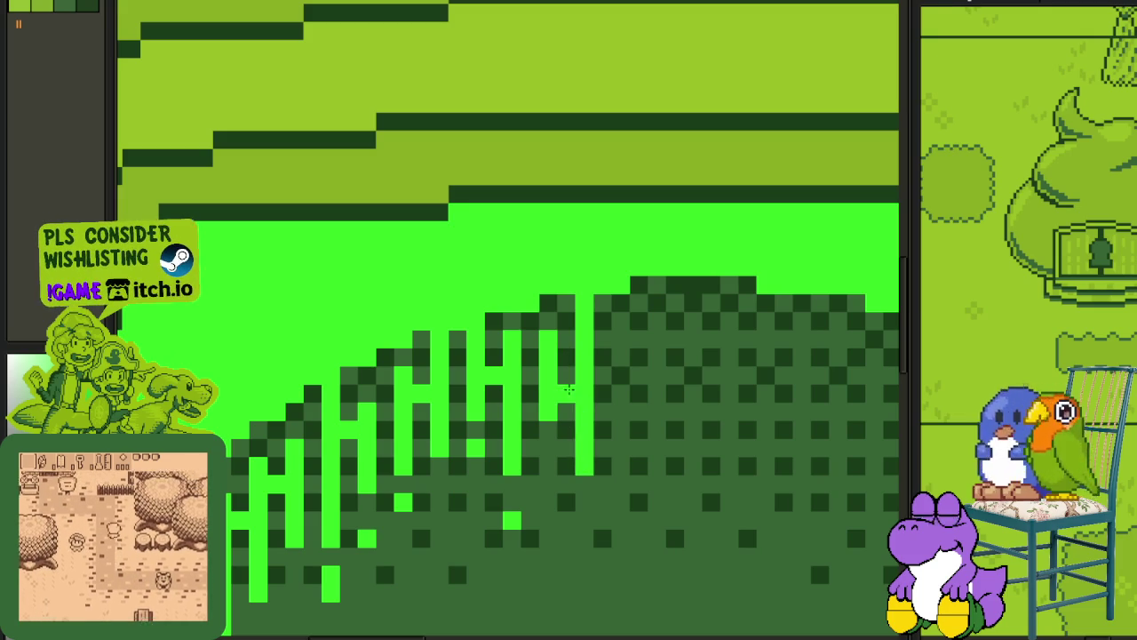
scroll(568, 392, down, 2)
Draw four more vertical light-green drip columns rightward along the mound's top edge.
scroll(533, 382, down, 1)
scroll(466, 360, down, 1)
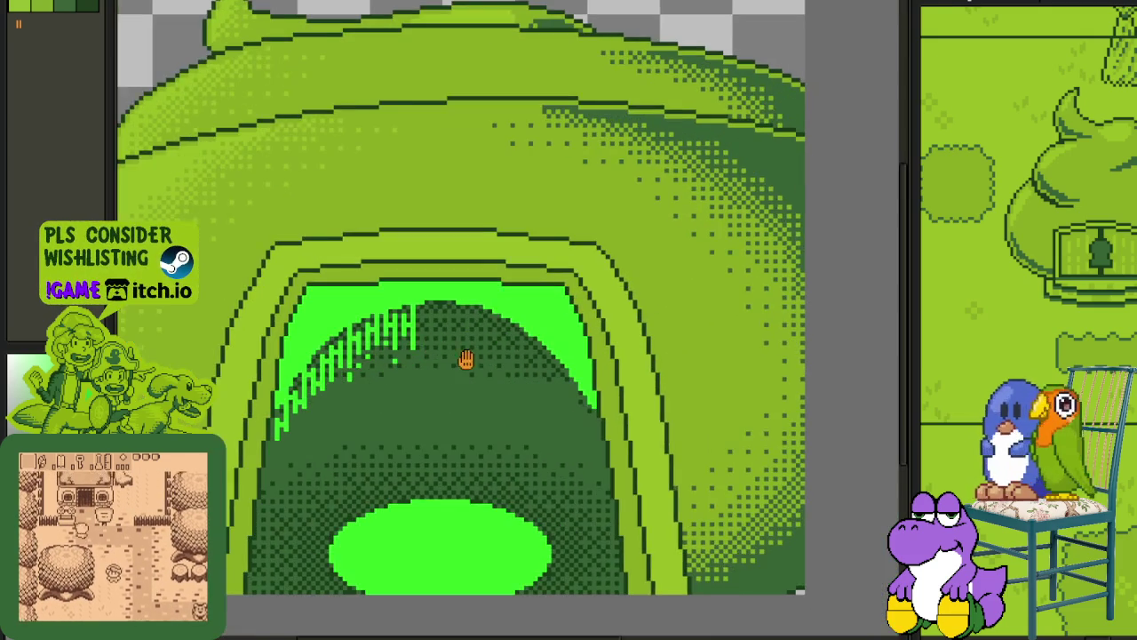
scroll(467, 360, up, 1)
scroll(457, 337, up, 1)
scroll(417, 258, up, 1)
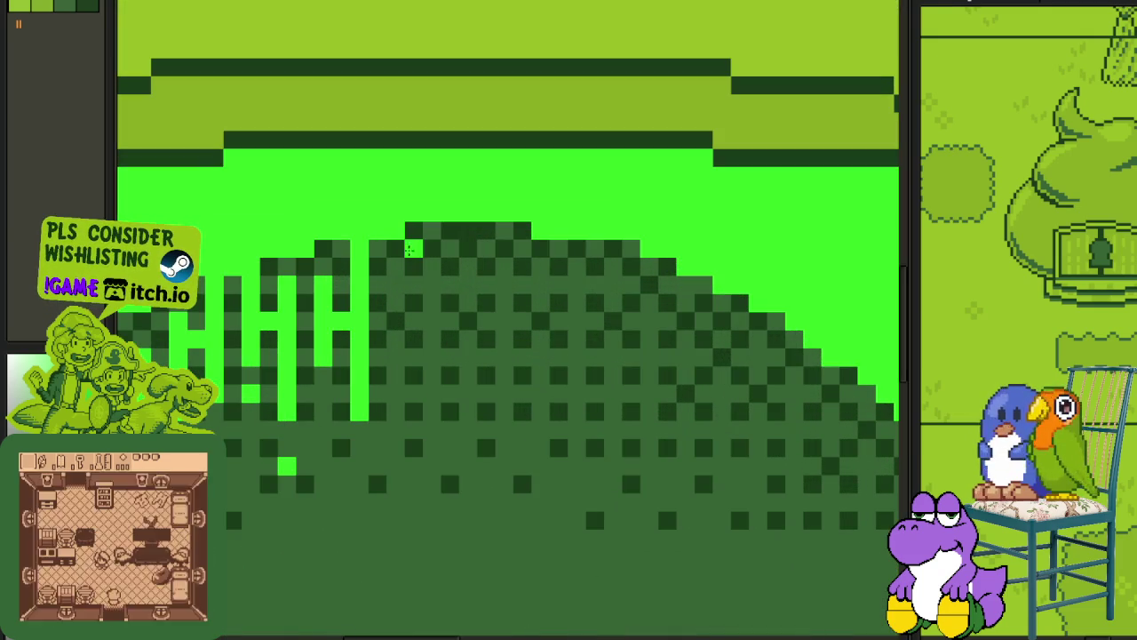
drag(400, 308, 400, 357)
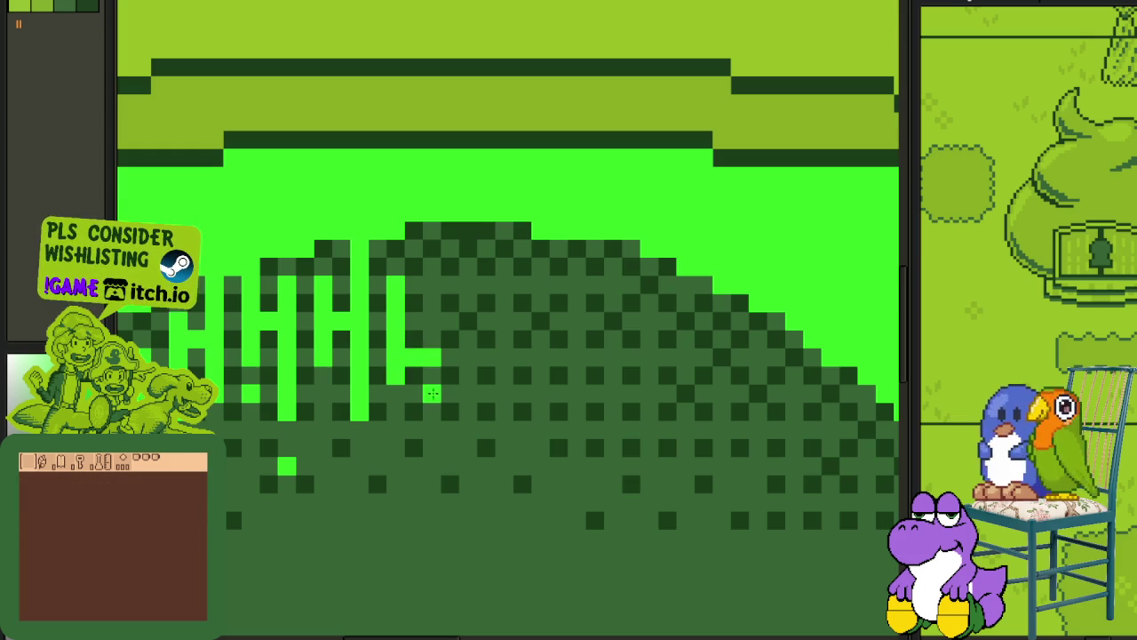
drag(432, 391, 432, 229)
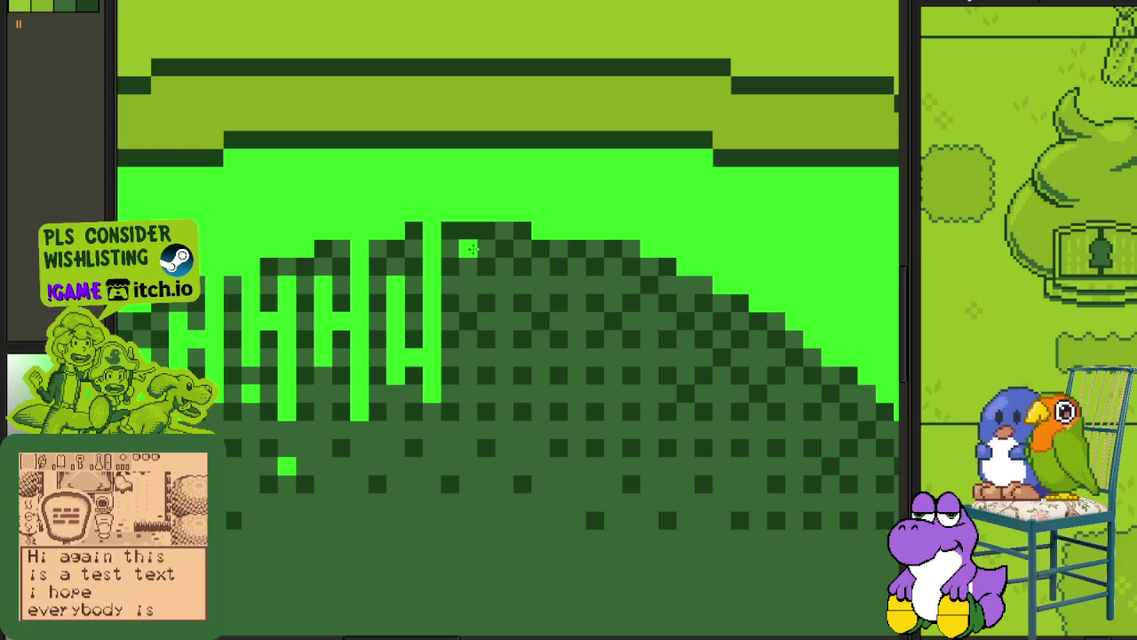
drag(469, 240, 467, 368)
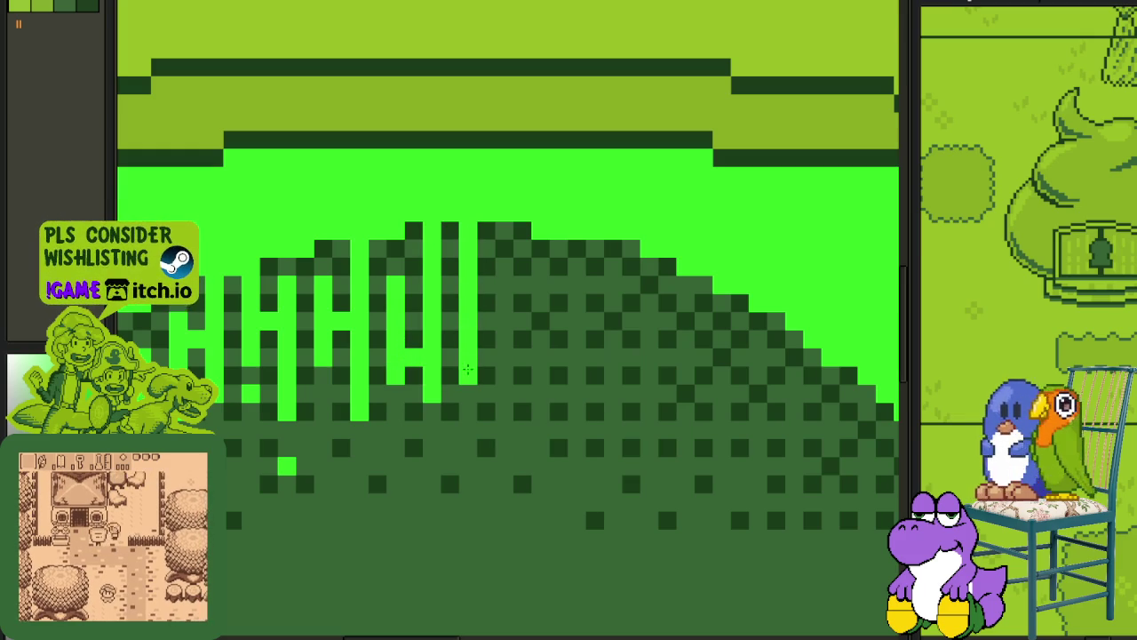
drag(504, 272, 504, 417)
scroll(507, 320, down, 1)
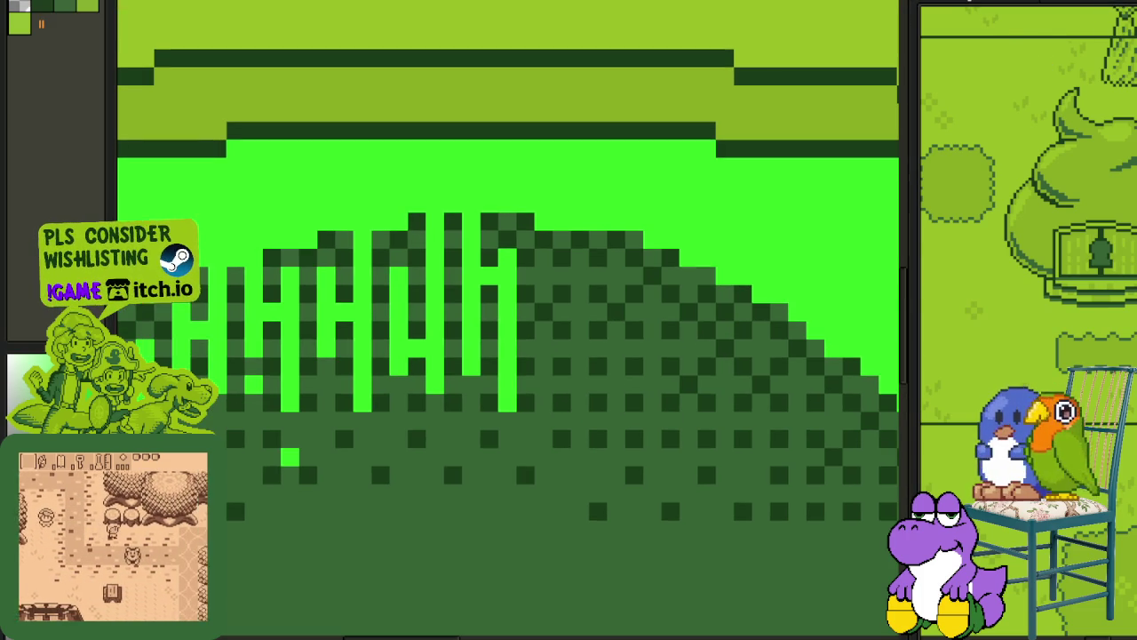
scroll(592, 56, down, 5)
scroll(876, 195, down, 2)
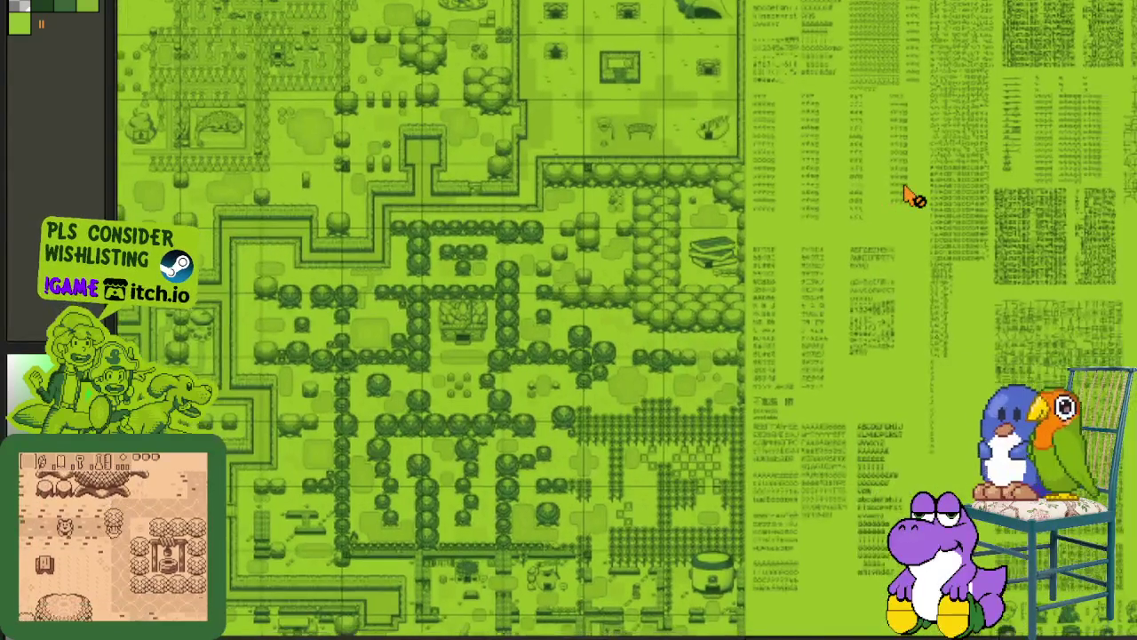
scroll(967, 213, up, 3)
drag(967, 214, 505, 432)
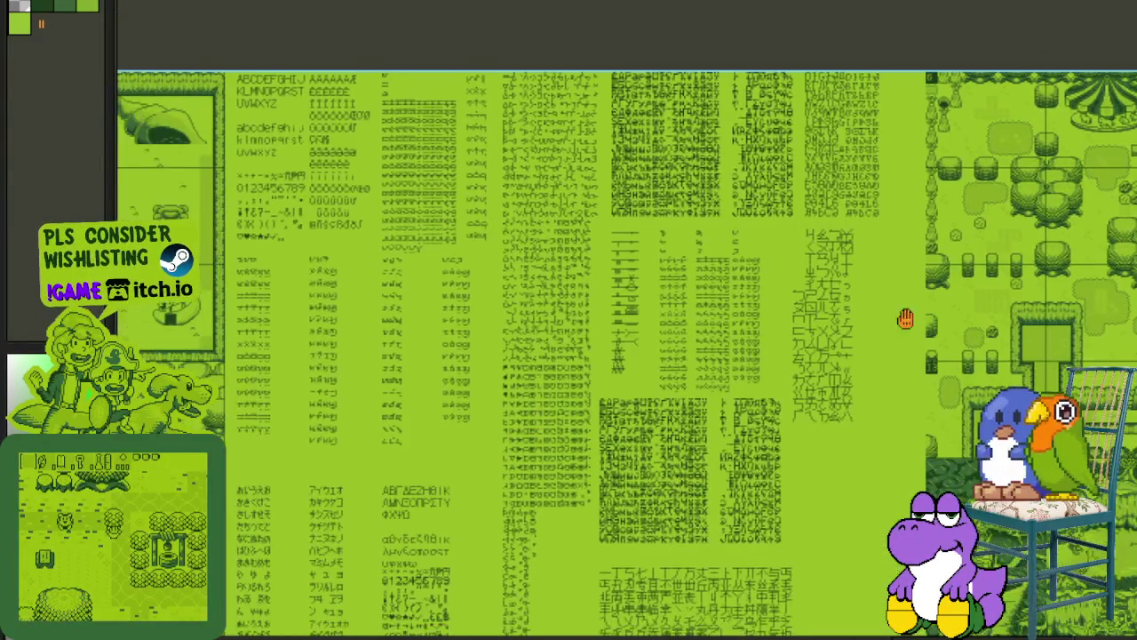
scroll(672, 221, down, 5)
scroll(858, 439, right, 5)
scroll(678, 310, down, 5)
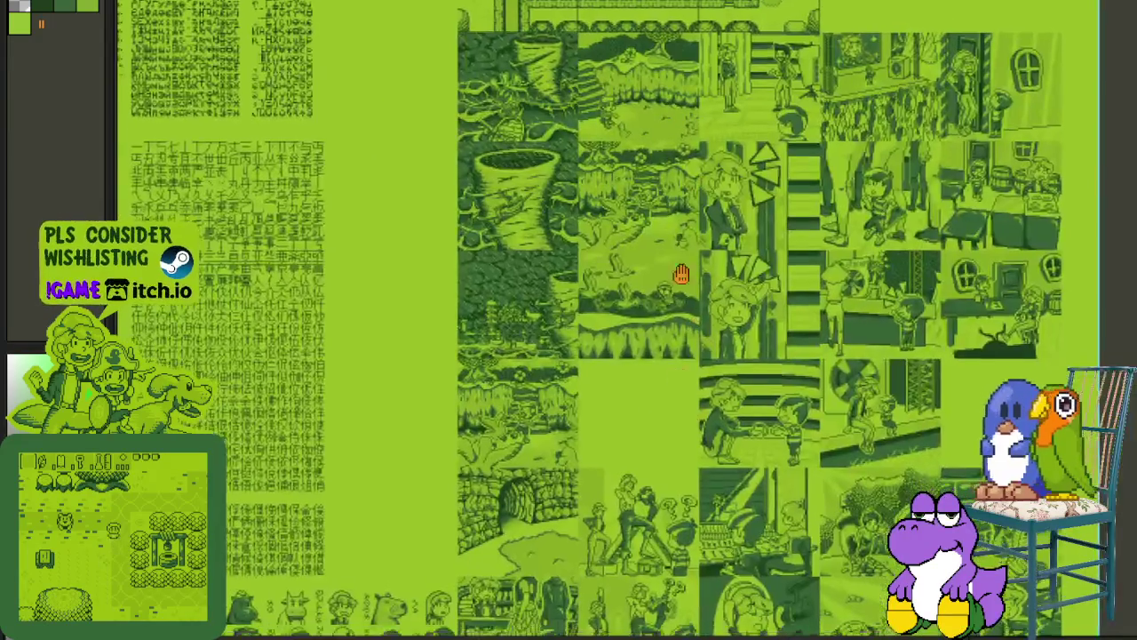
scroll(541, 456, down, 5)
scroll(480, 427, down, 5)
scroll(425, 390, up, 3)
scroll(440, 360, down, 3)
scroll(538, 456, down, 5)
scroll(625, 213, down, 3)
scroll(473, 421, down, 3)
scroll(480, 429, down, 2)
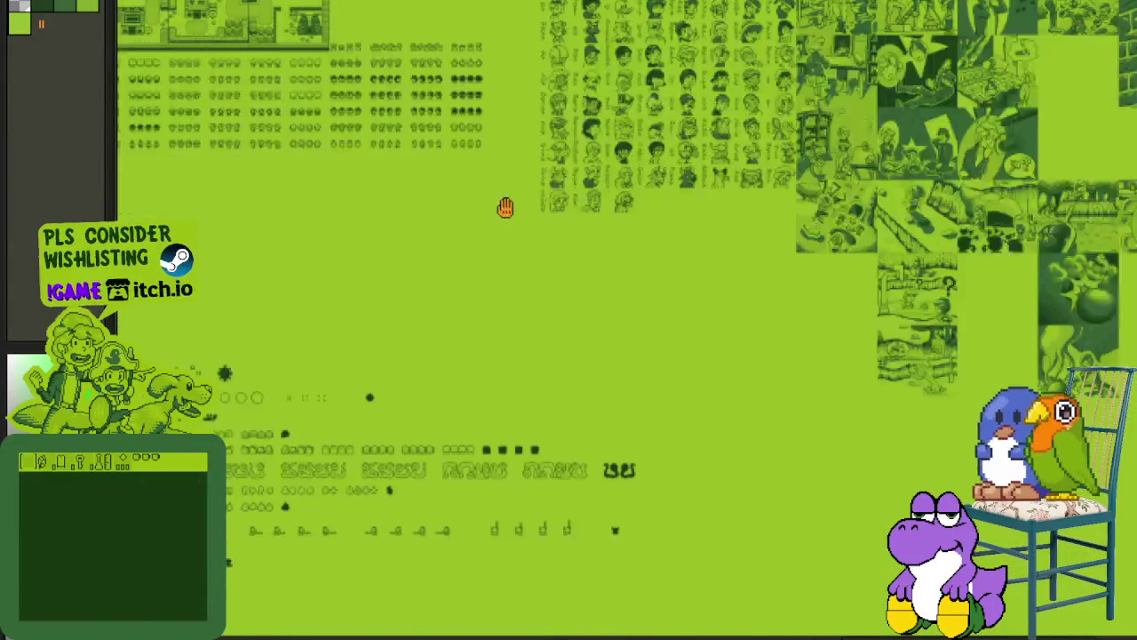
scroll(311, 353, down, 3)
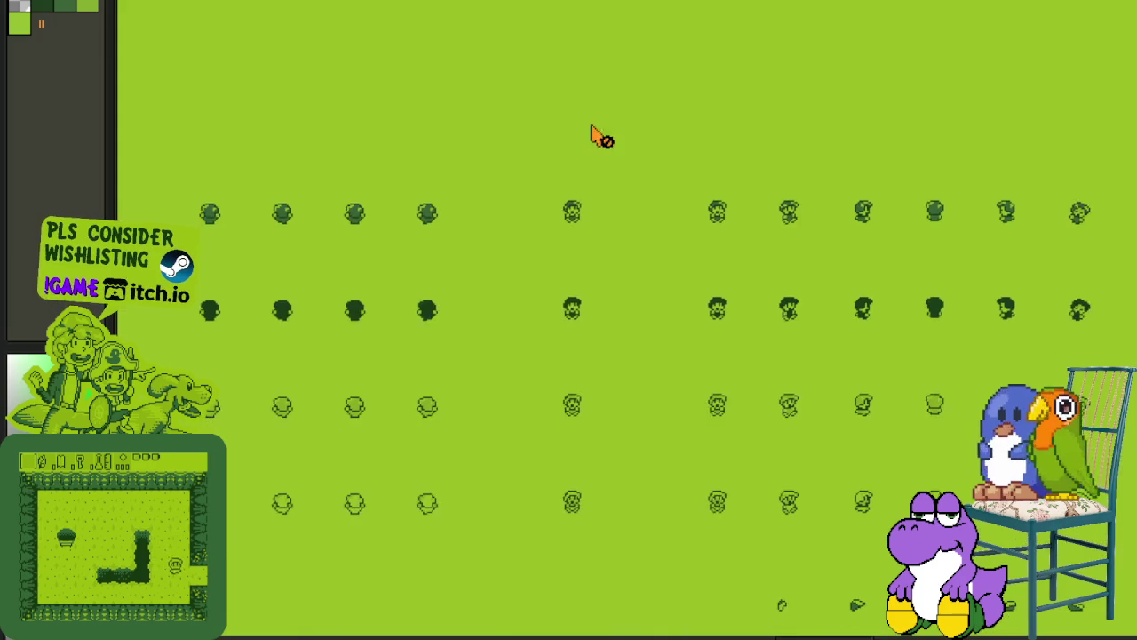
scroll(737, 503, up, 3)
scroll(652, 368, up, 3)
scroll(753, 575, up, 5)
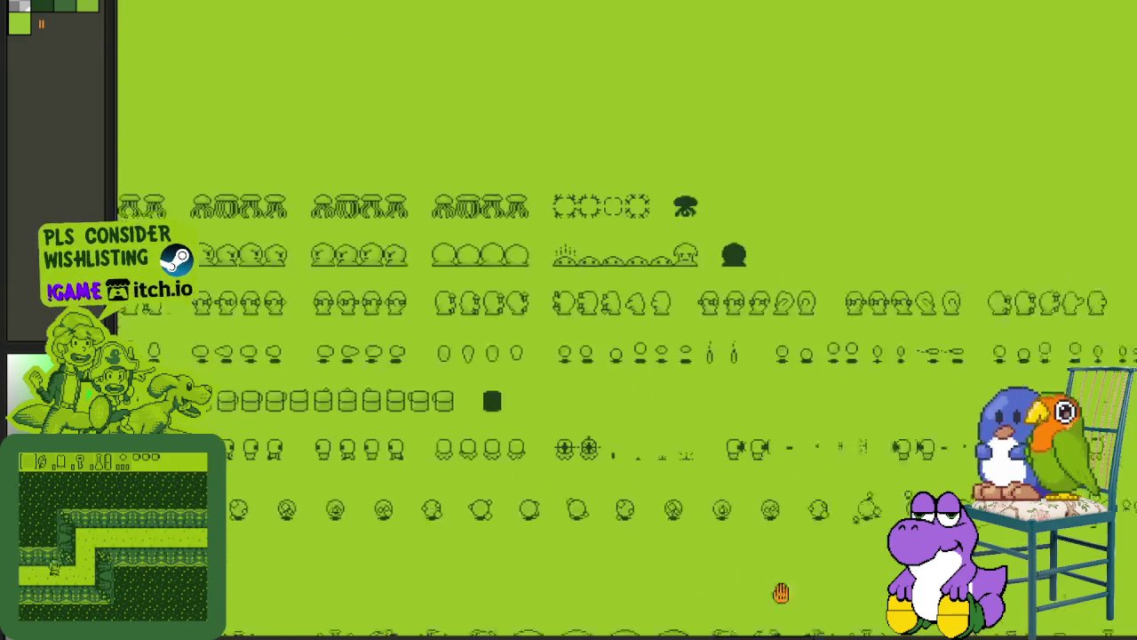
scroll(418, 330, up, 2)
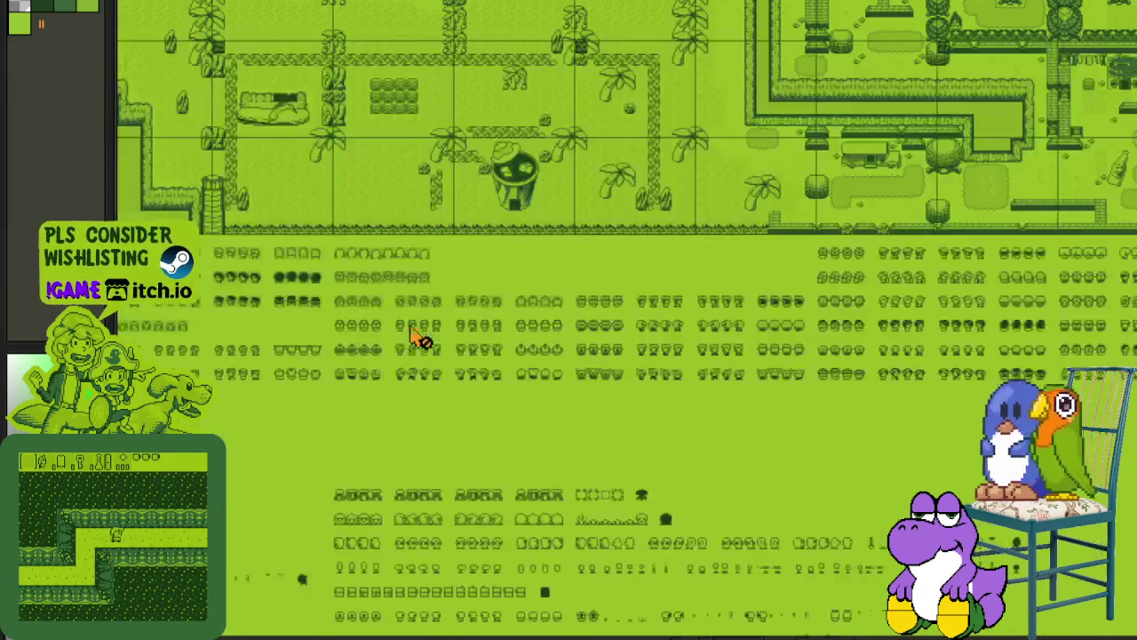
scroll(586, 282, up, 2)
scroll(680, 318, up, 3)
scroll(640, 350, up, 3)
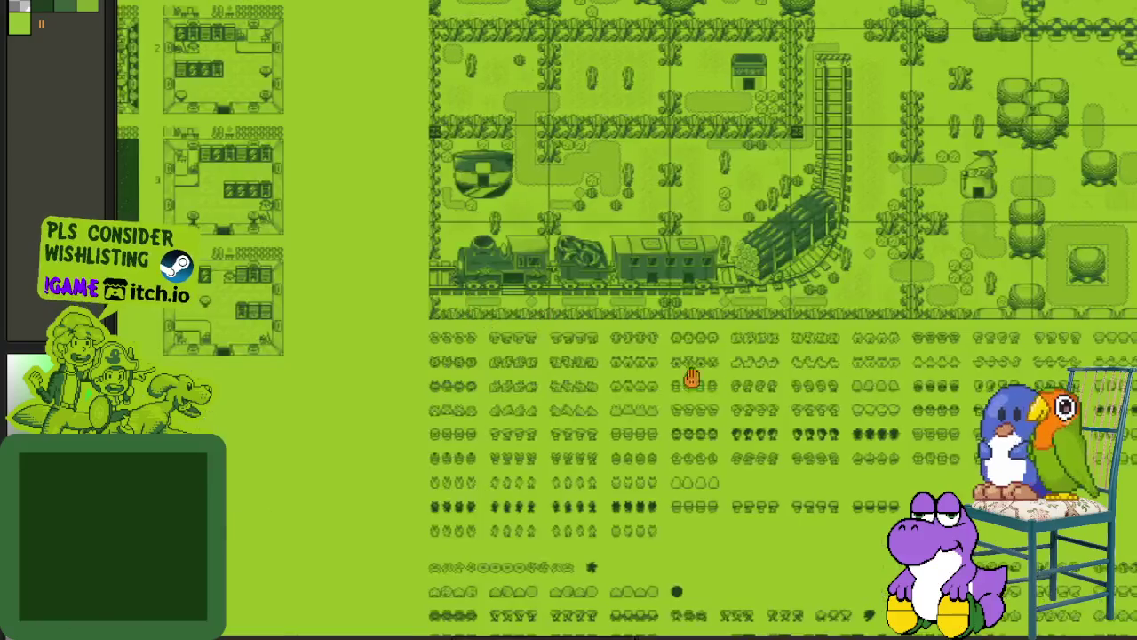
scroll(484, 255, up, 3)
scroll(480, 249, down, 2)
scroll(630, 525, down, 3)
scroll(794, 545, down, 3)
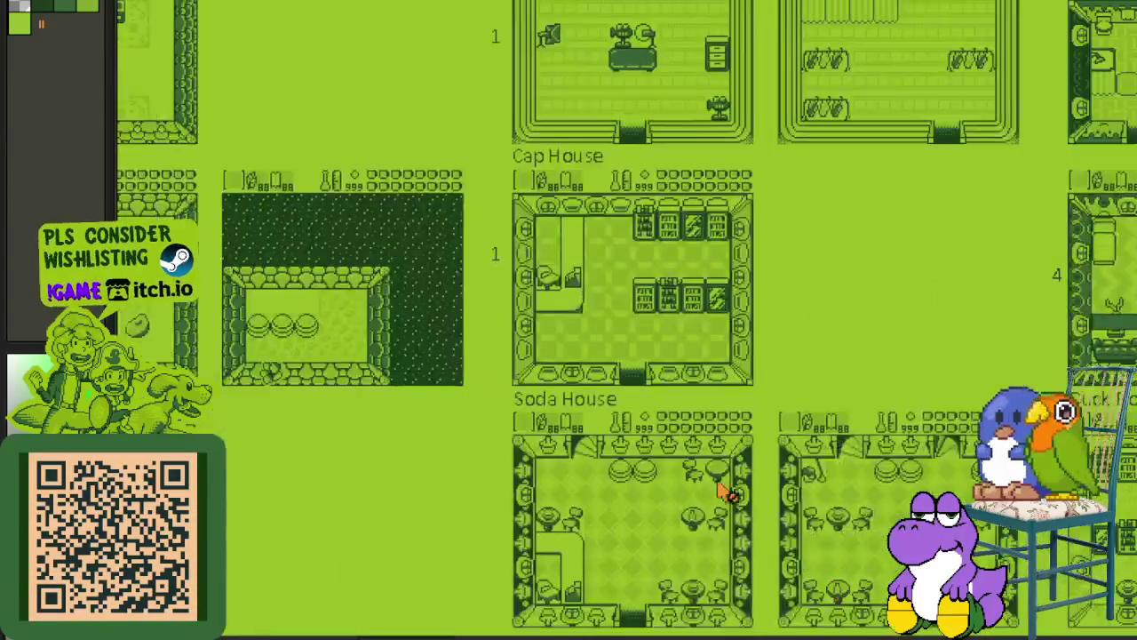
scroll(475, 329, up, 4)
scroll(475, 329, down, 3)
scroll(550, 373, up, 4)
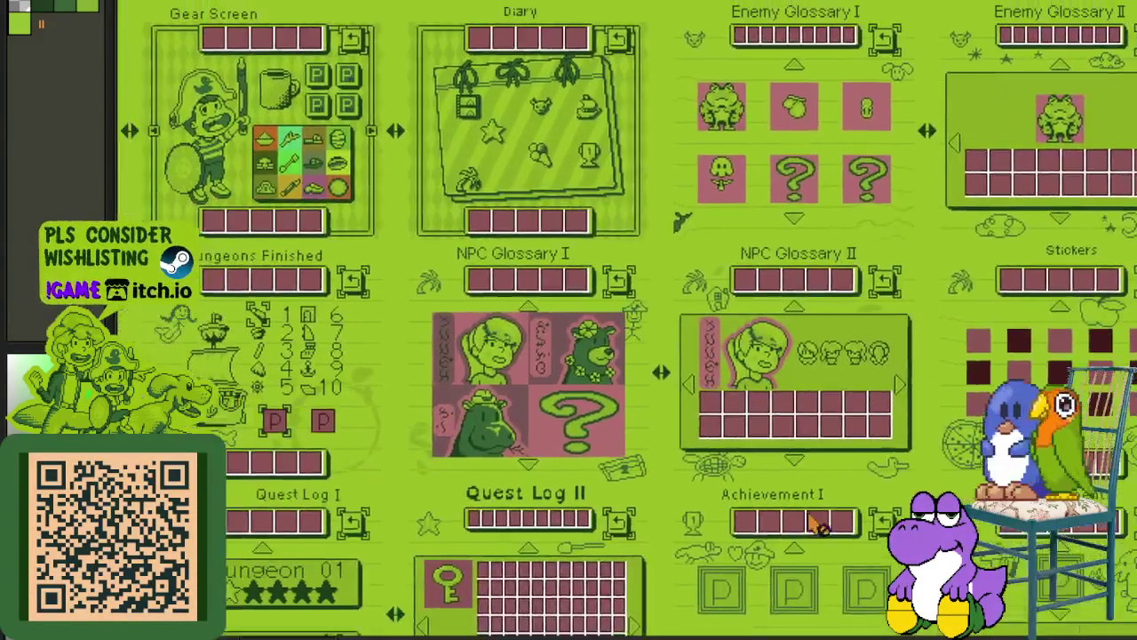
scroll(613, 414, down, 2)
scroll(723, 470, down, 2)
scroll(640, 563, down, 3)
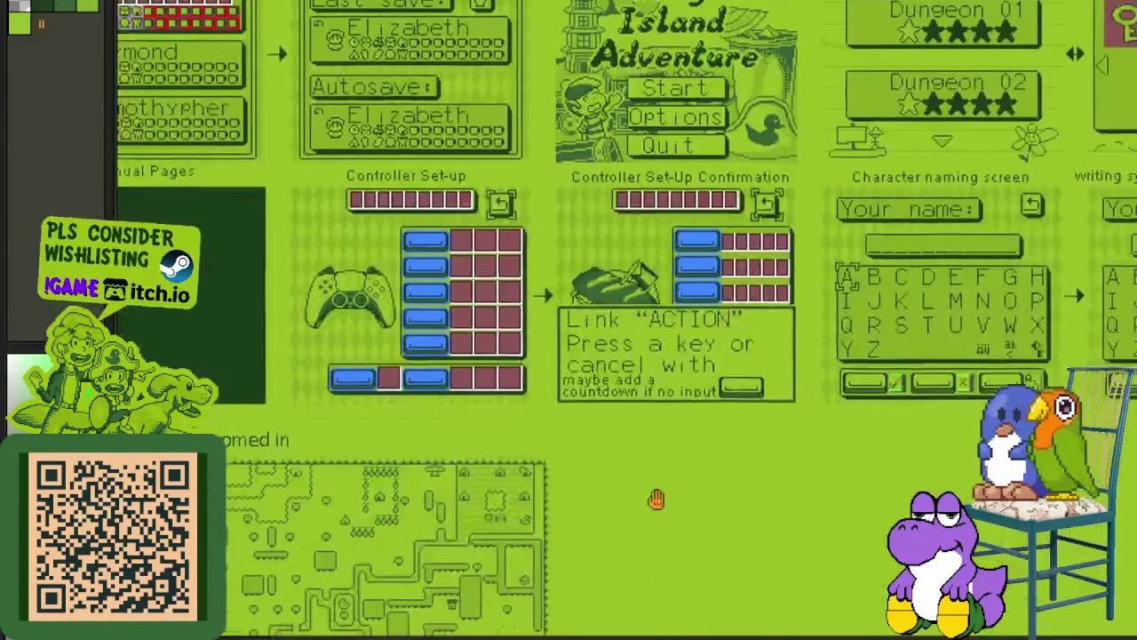
scroll(679, 312, up, 4)
scroll(679, 312, down, 2)
scroll(601, 252, down, 5)
scroll(614, 459, down, 5)
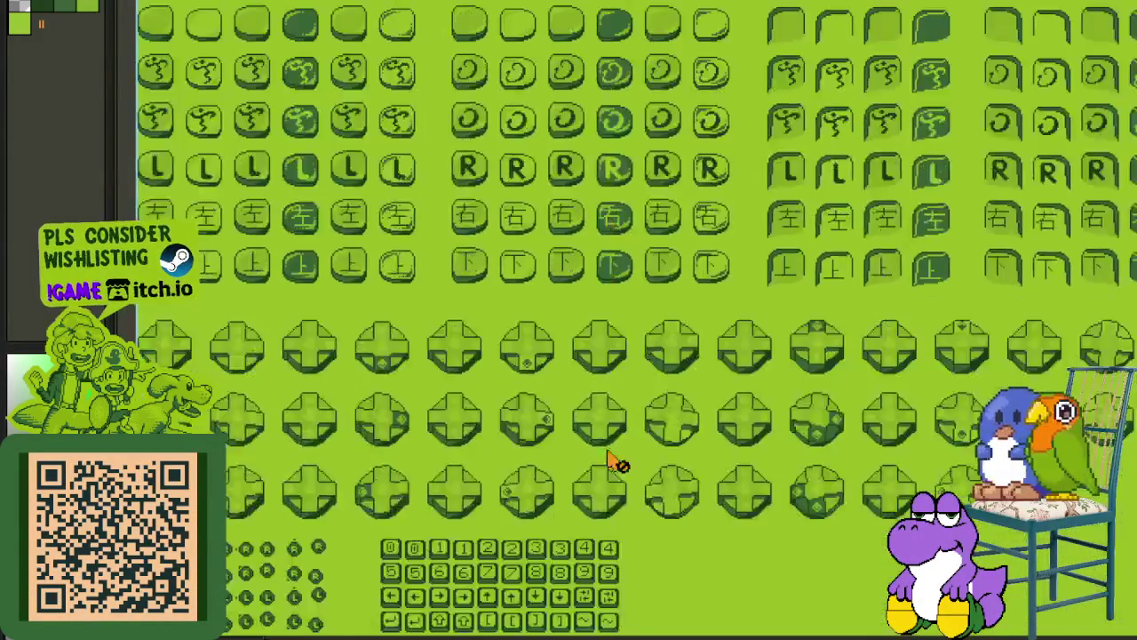
scroll(638, 185, down, 5)
scroll(638, 185, down, 5)
scroll(672, 470, down, 4)
scroll(475, 326, up, 2)
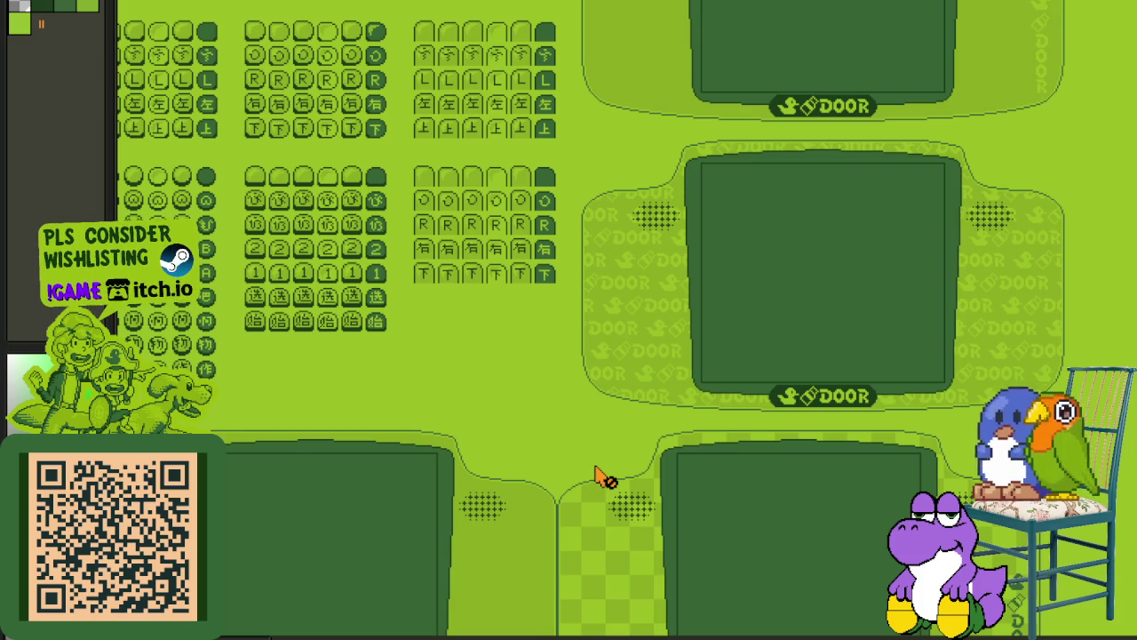
scroll(621, 449, down, 3)
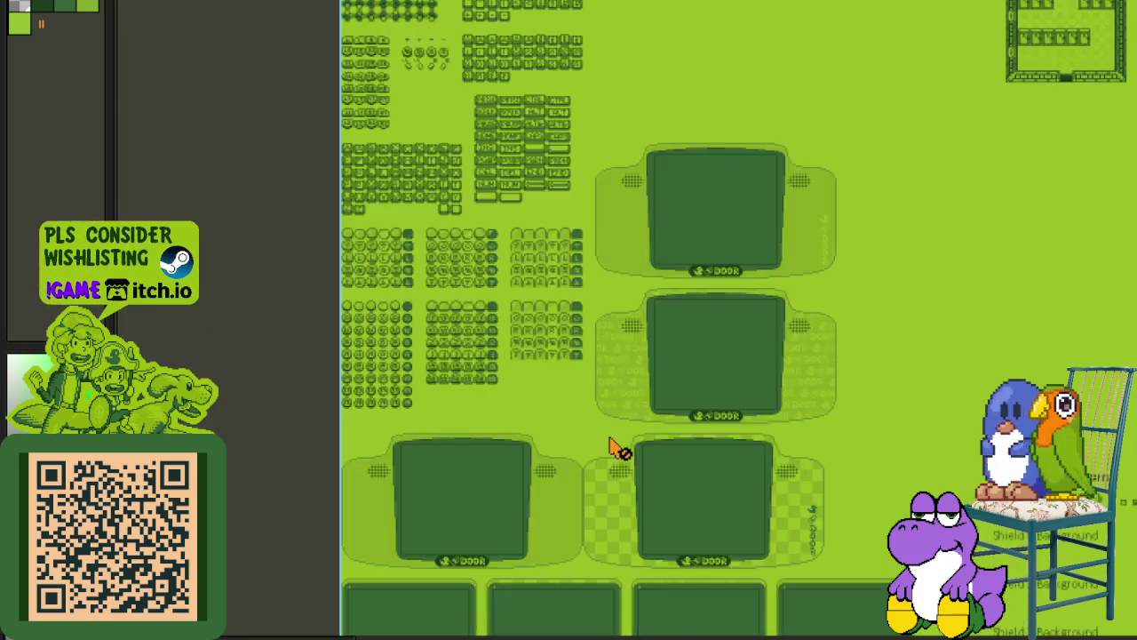
scroll(744, 515, down, 2)
scroll(596, 414, right, 5)
scroll(482, 411, down, 1)
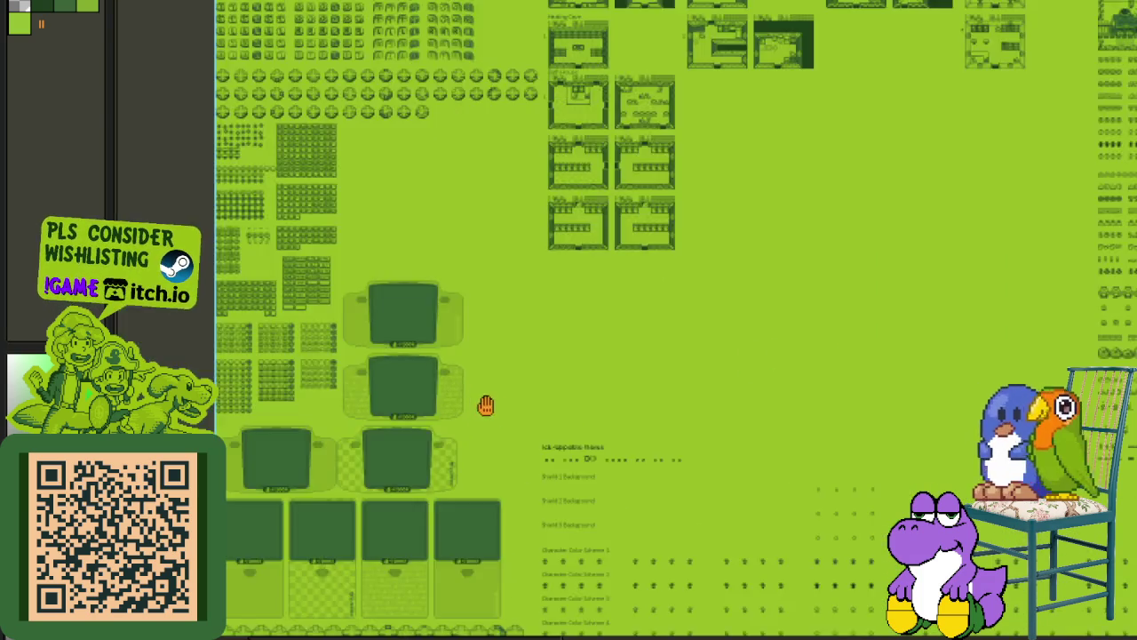
scroll(491, 414, up, 3)
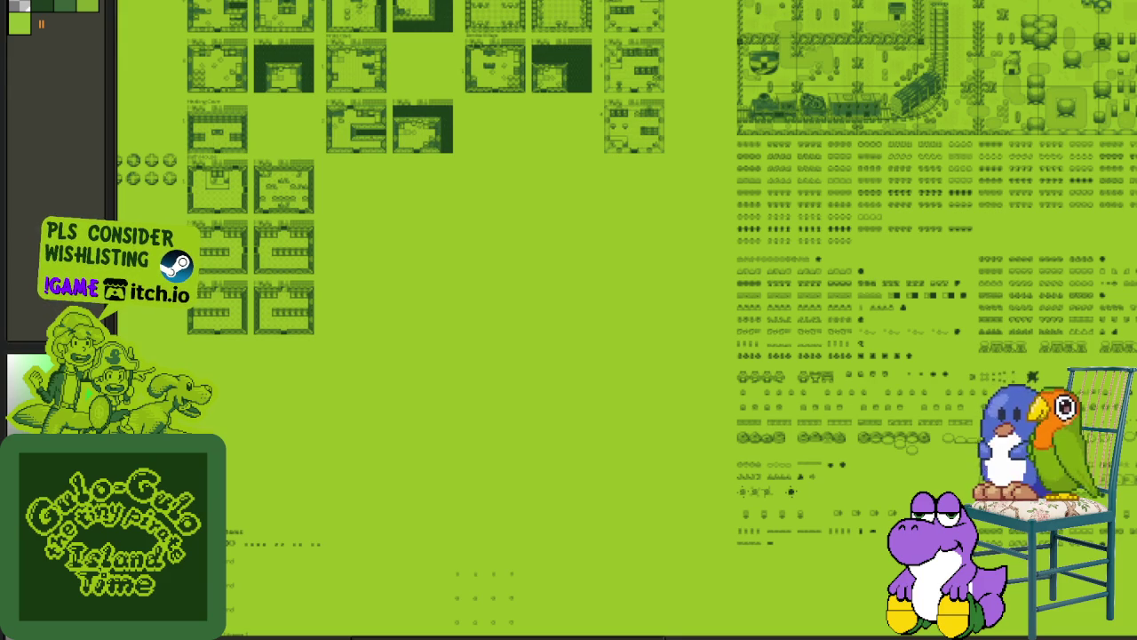
scroll(681, 279, up, 2)
scroll(685, 258, up, 2)
scroll(680, 259, up, 2)
scroll(681, 258, up, 2)
scroll(693, 317, up, 3)
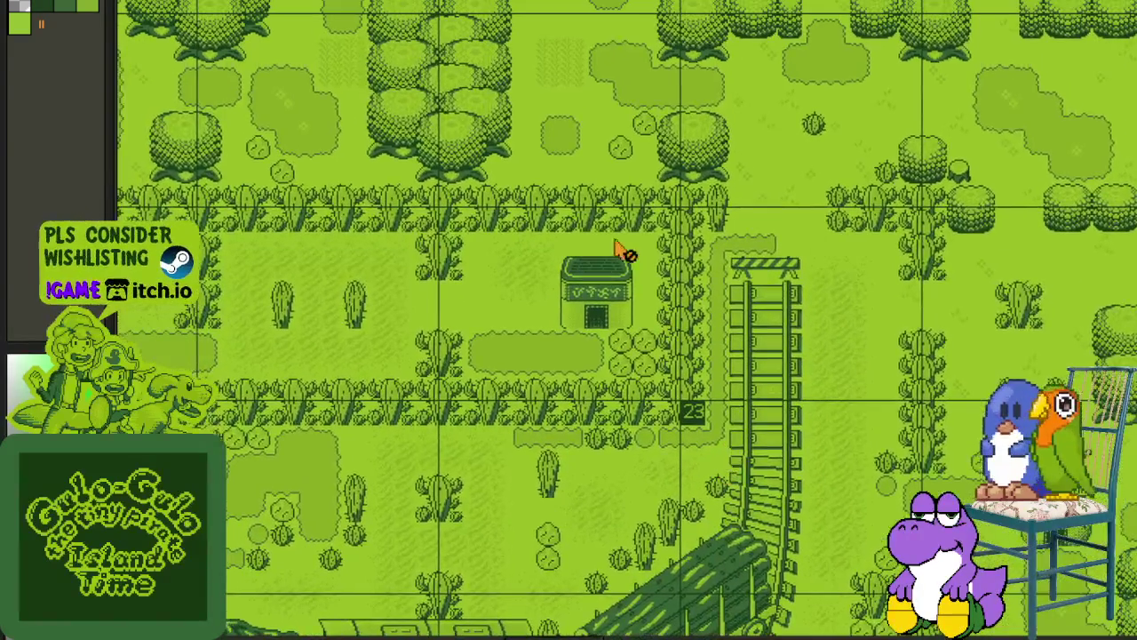
scroll(675, 276, up, 3)
scroll(681, 432, up, 3)
scroll(638, 296, up, 3)
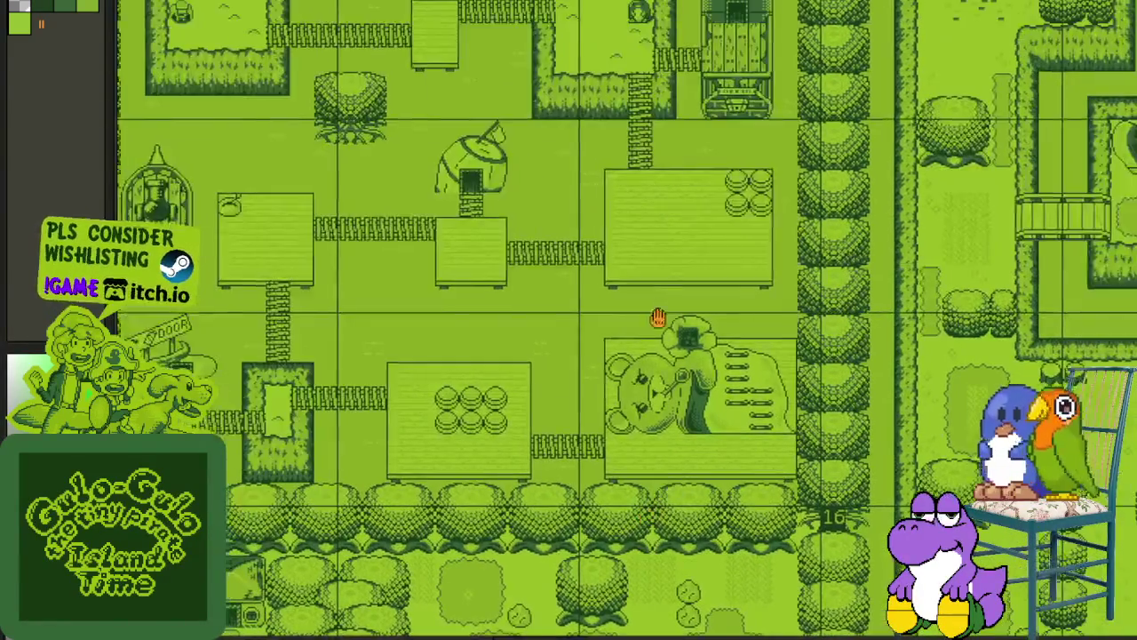
scroll(409, 127, up, 3)
scroll(627, 320, up, 5)
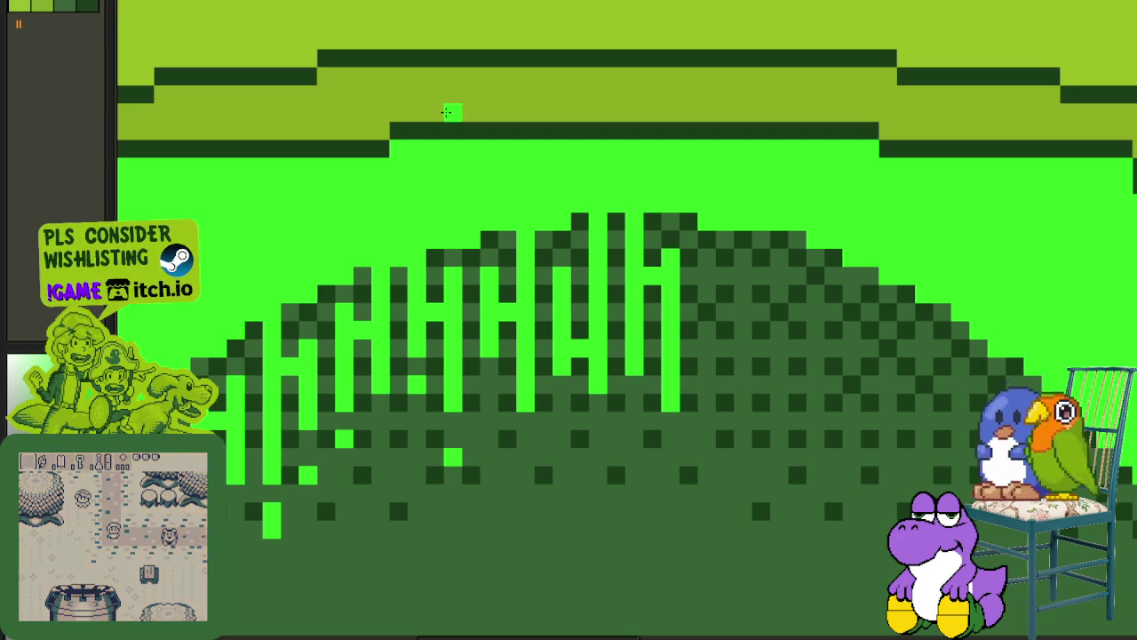
Paint light-green drips and loose pixels down the right side of the arch interior.
mouse_move(752, 274)
mouse_down()
mouse_move(559, 172)
mouse_move(525, 215)
mouse_up()
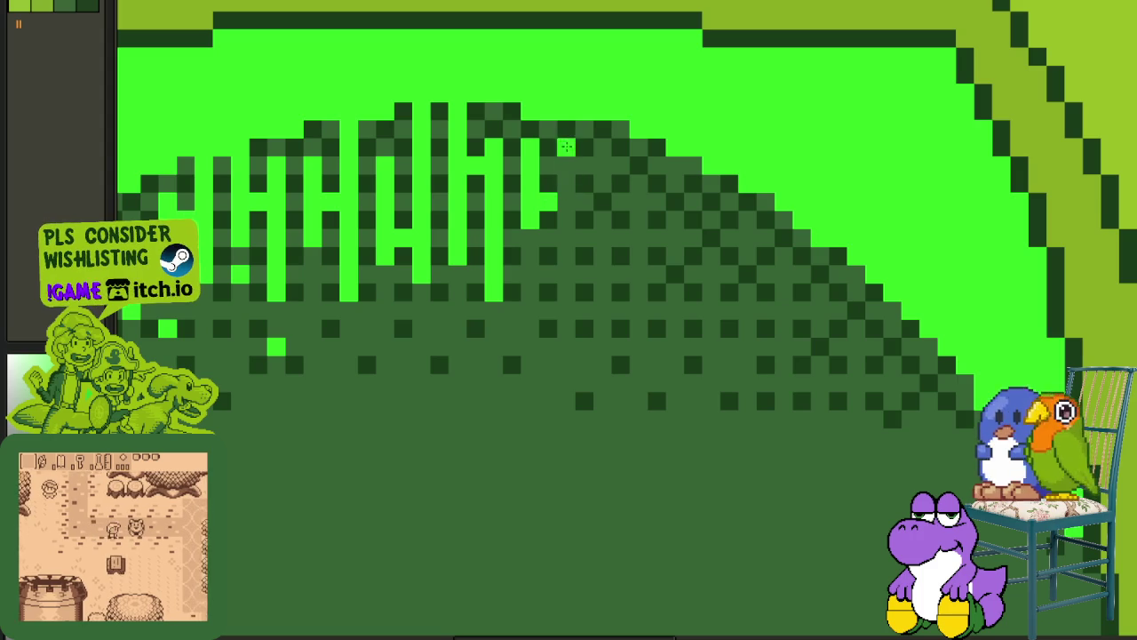
drag(565, 134, 565, 294)
click(512, 311)
click(494, 329)
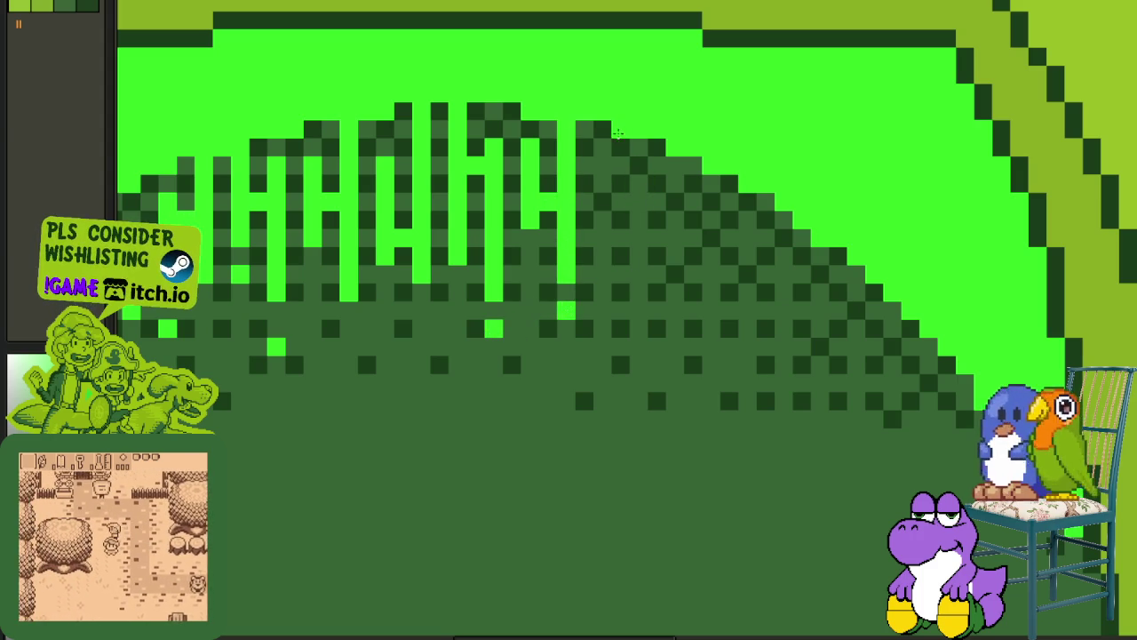
drag(604, 142, 604, 284)
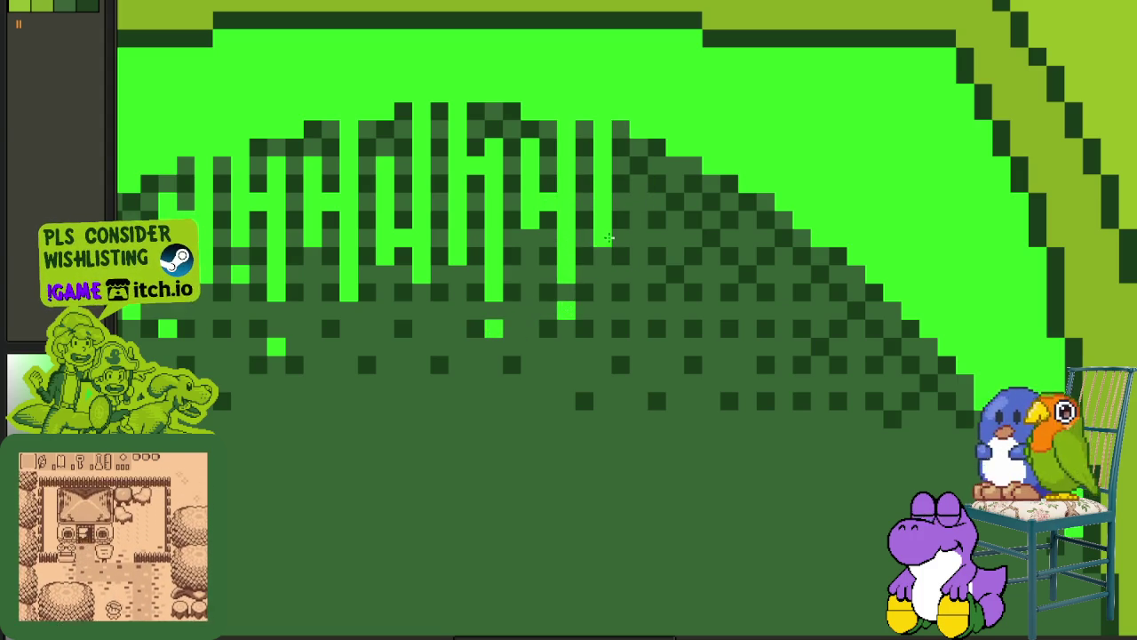
drag(640, 167, 639, 358)
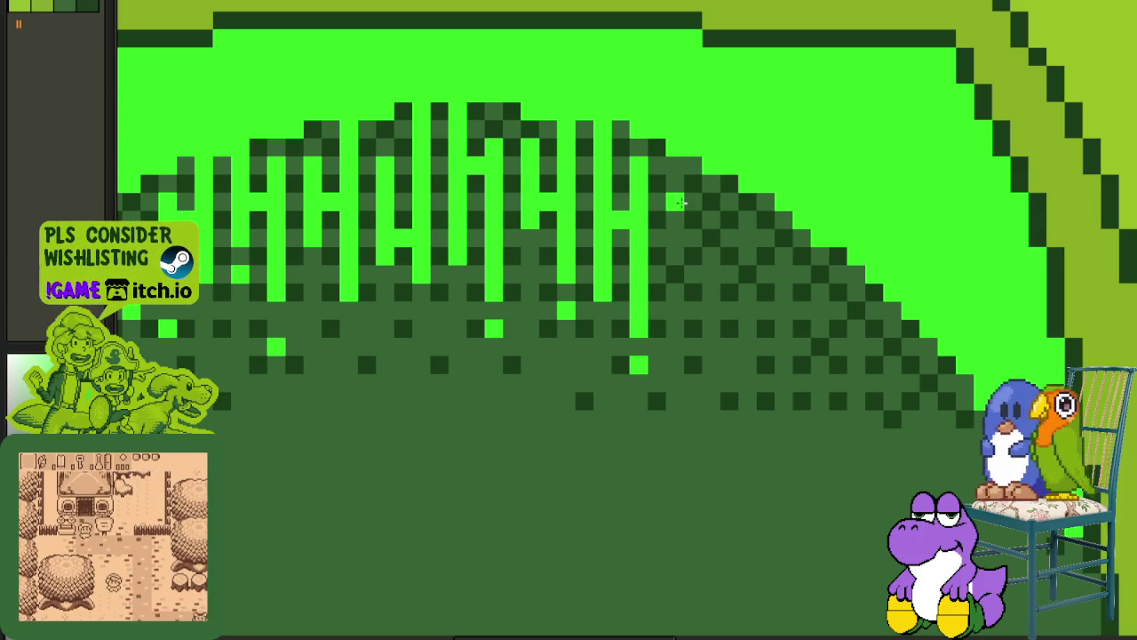
drag(676, 197, 682, 313)
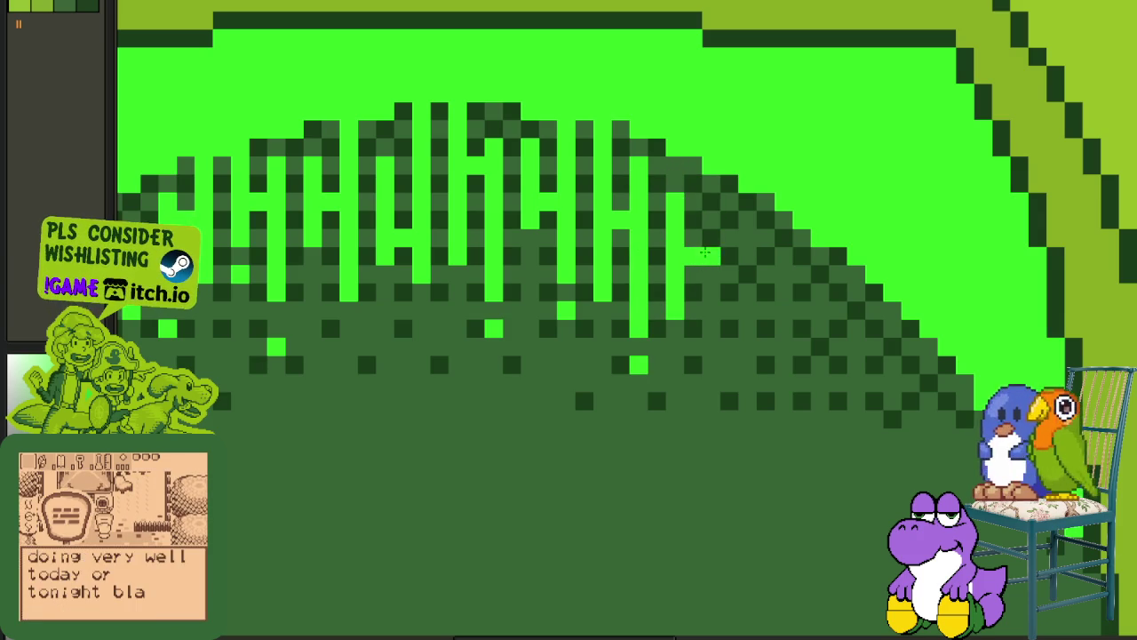
drag(712, 185, 711, 366)
Redo a bad drip as one longer column, then add another column and pixel.
scroll(750, 327, up, 1)
drag(582, 143, 606, 277)
key(ctrl+z)
drag(582, 236, 582, 356)
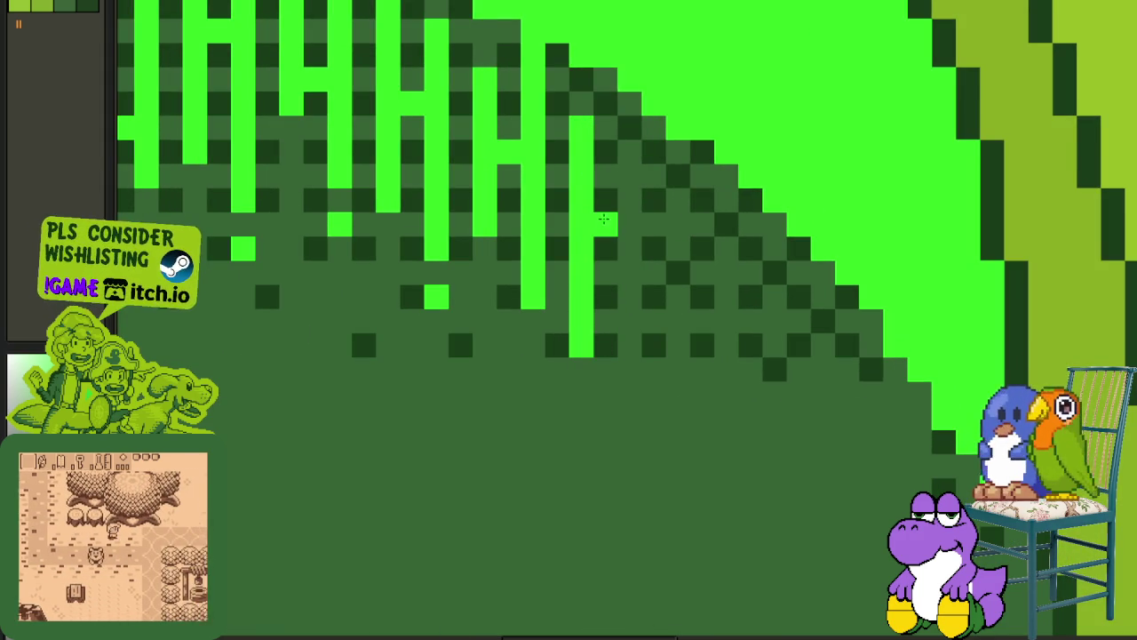
drag(629, 238, 640, 276)
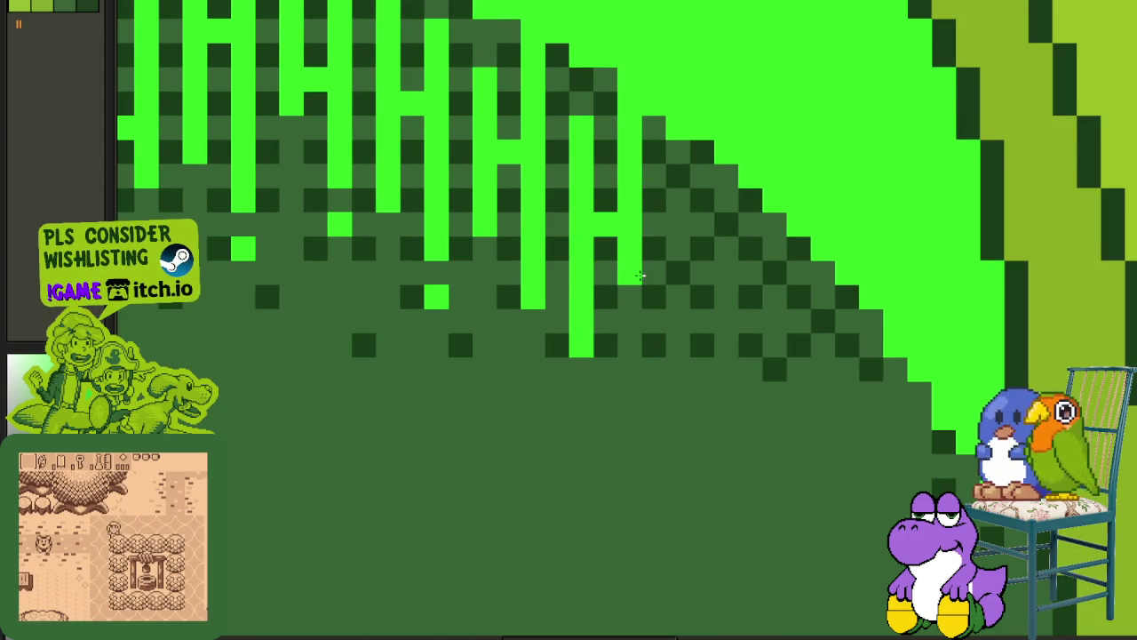
scroll(640, 276, down, 2)
scroll(685, 262, up, 1)
scroll(658, 231, up, 1)
click(617, 197)
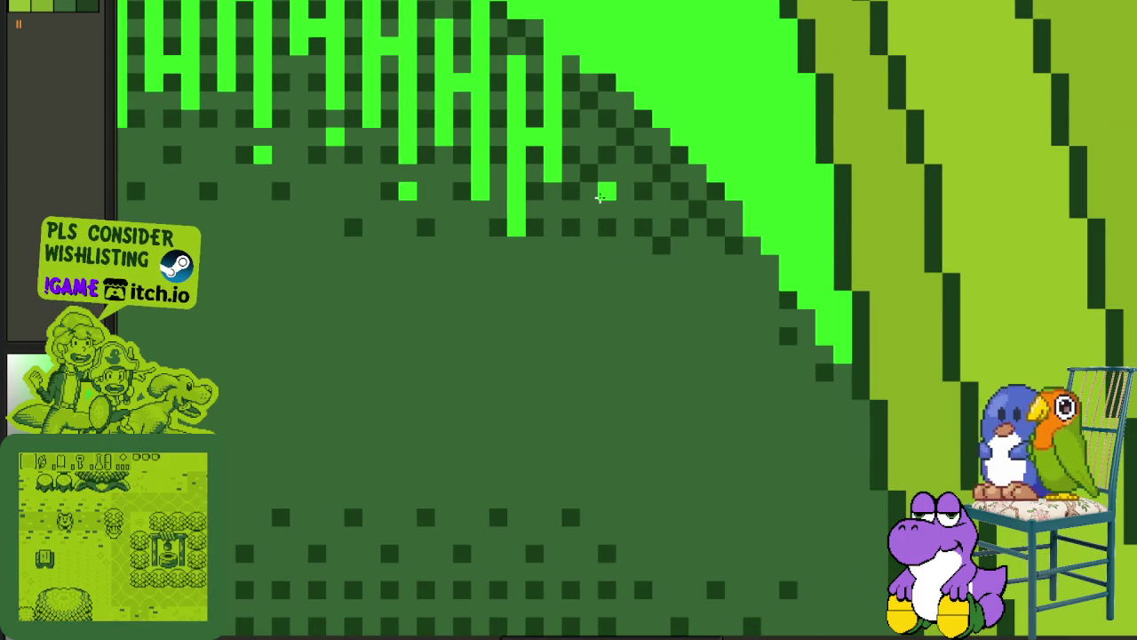
Add five more light-green drip columns along the next stretches of the arch.
drag(603, 199, 510, 175)
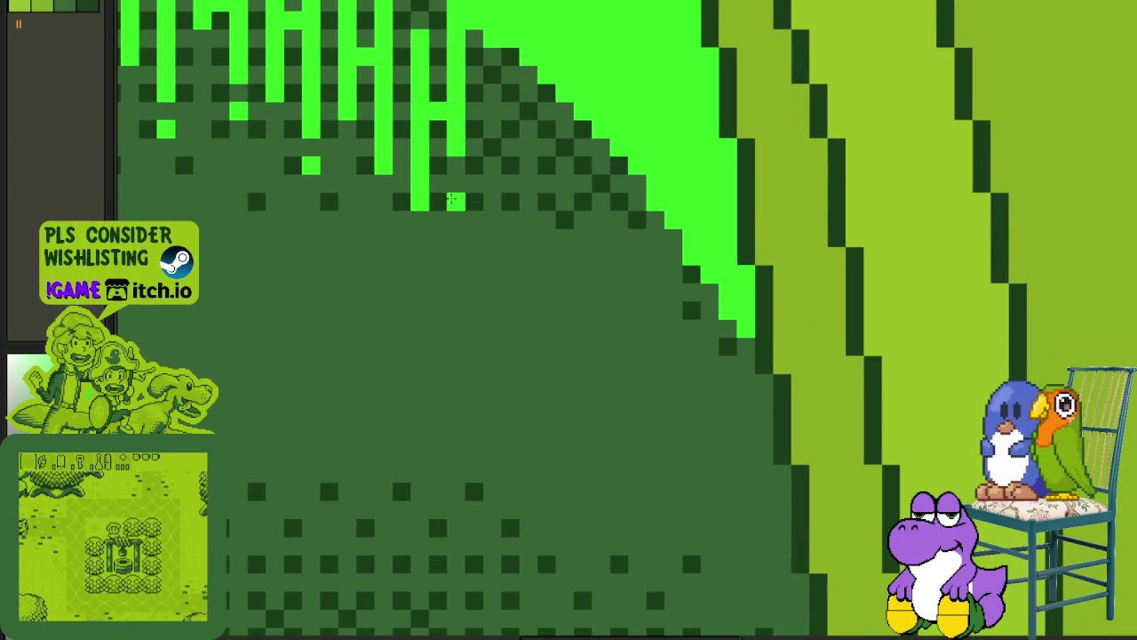
mouse_move(480, 188)
mouse_down()
mouse_move(506, 242)
mouse_move(482, 275)
mouse_up()
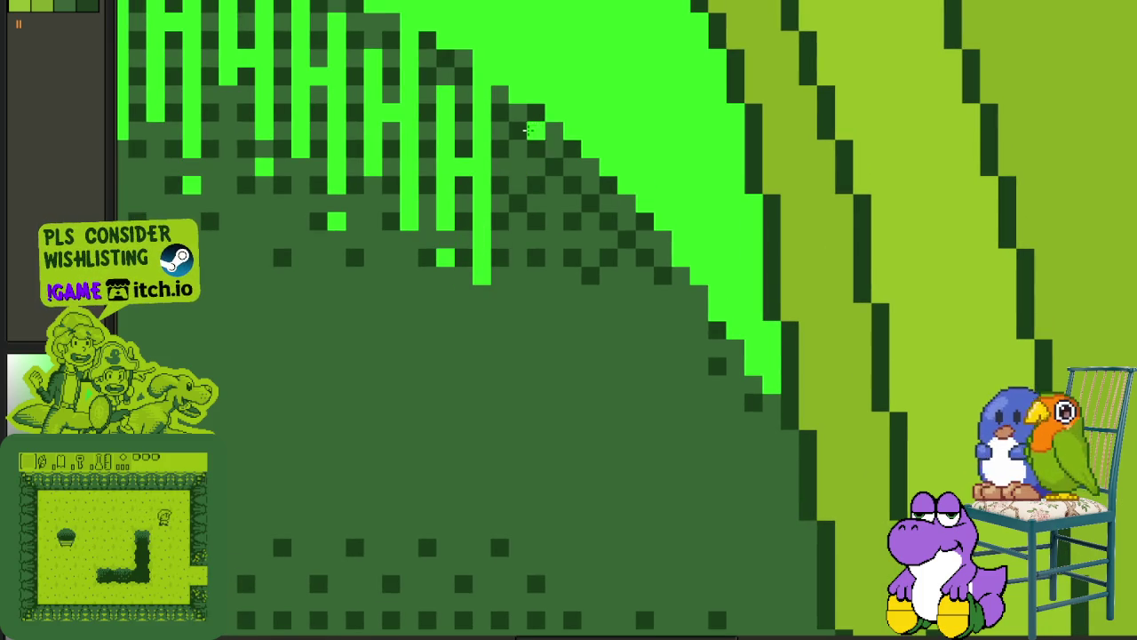
drag(518, 141, 525, 252)
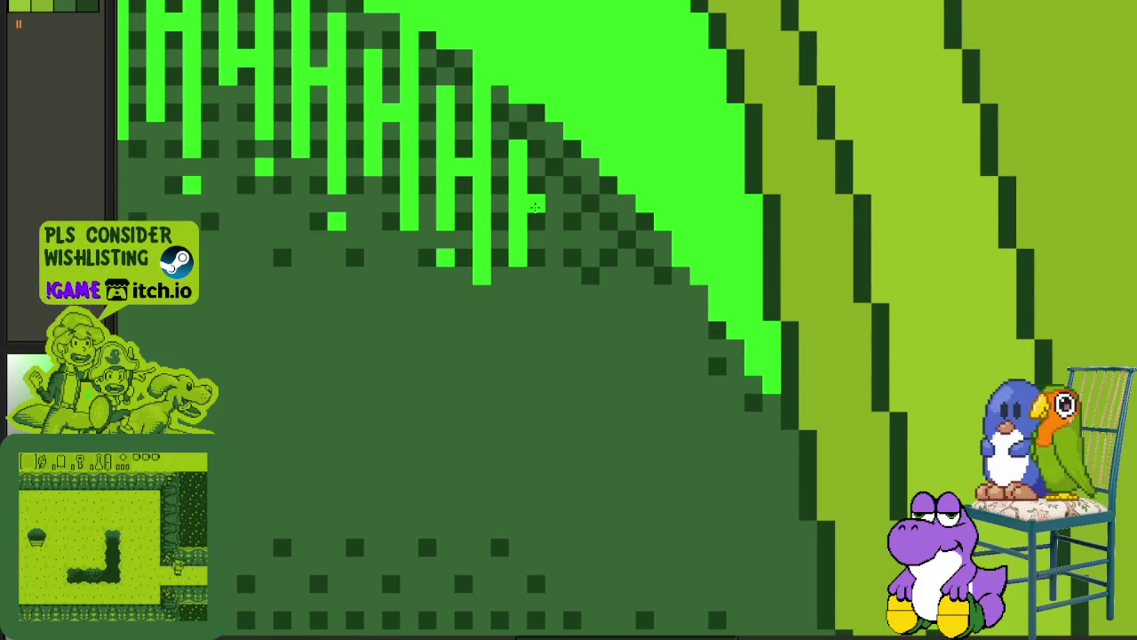
drag(554, 140, 562, 316)
drag(640, 313, 585, 188)
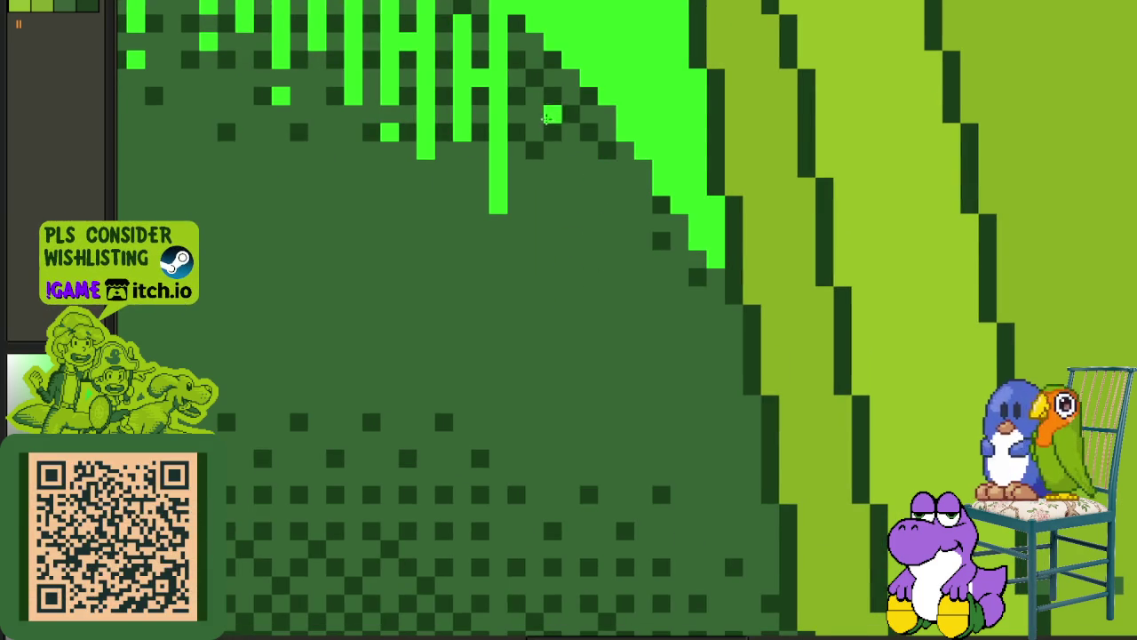
drag(530, 88, 532, 198)
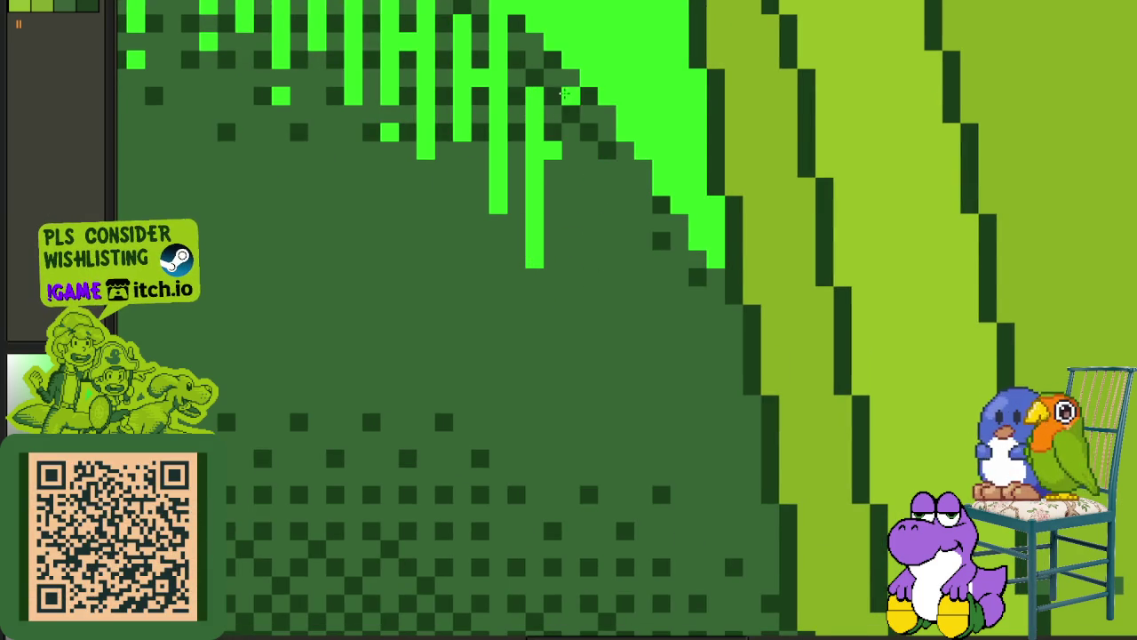
drag(564, 82, 574, 194)
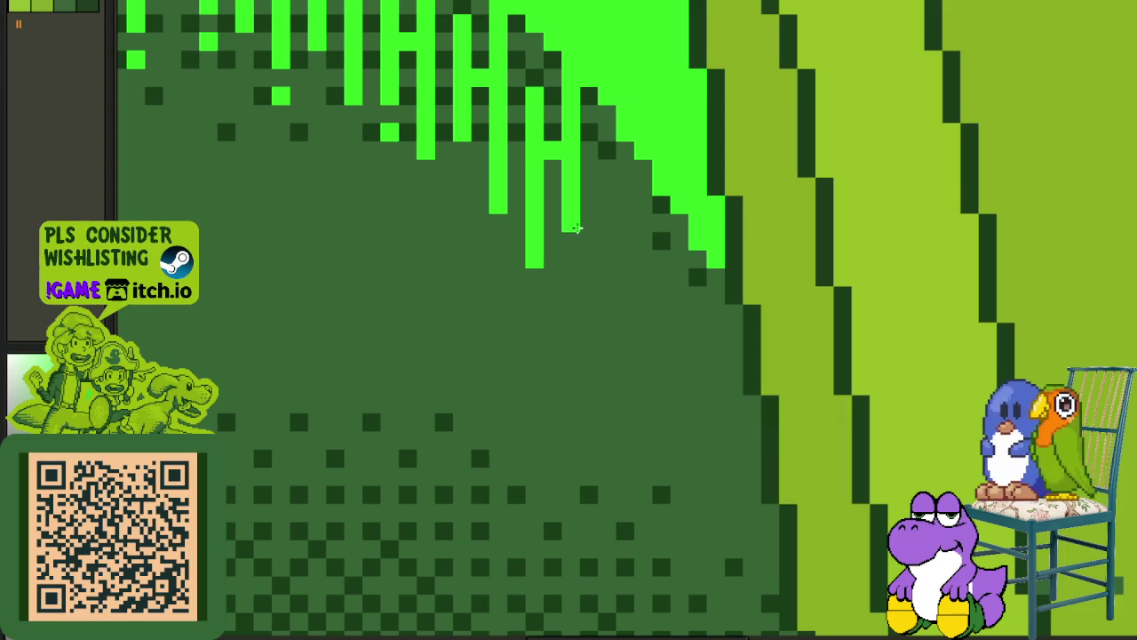
Finish with four drips down the arch's end, including a long final one.
scroll(577, 231, down, 2)
scroll(620, 257, down, 1)
scroll(619, 254, up, 3)
scroll(605, 240, up, 2)
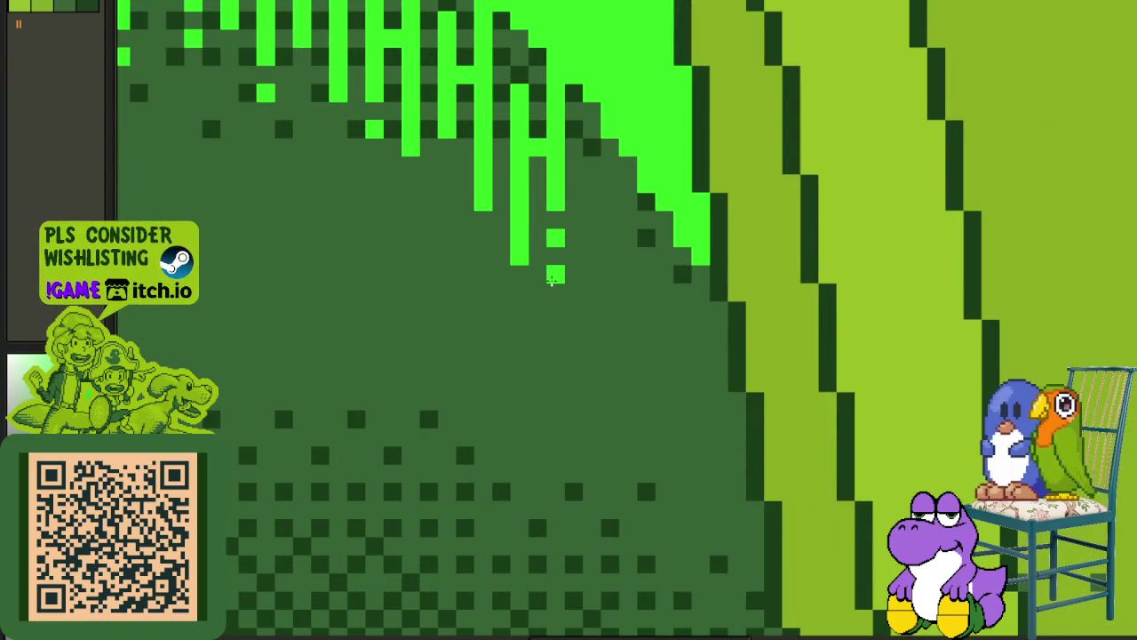
drag(592, 182, 602, 274)
drag(627, 238, 629, 313)
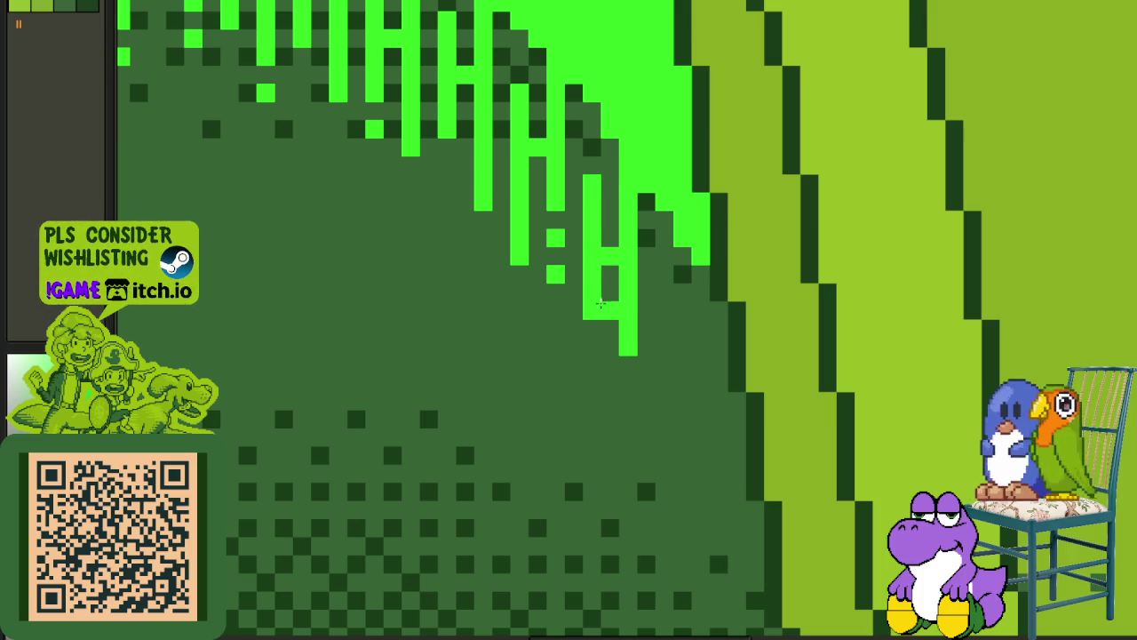
drag(664, 285, 665, 377)
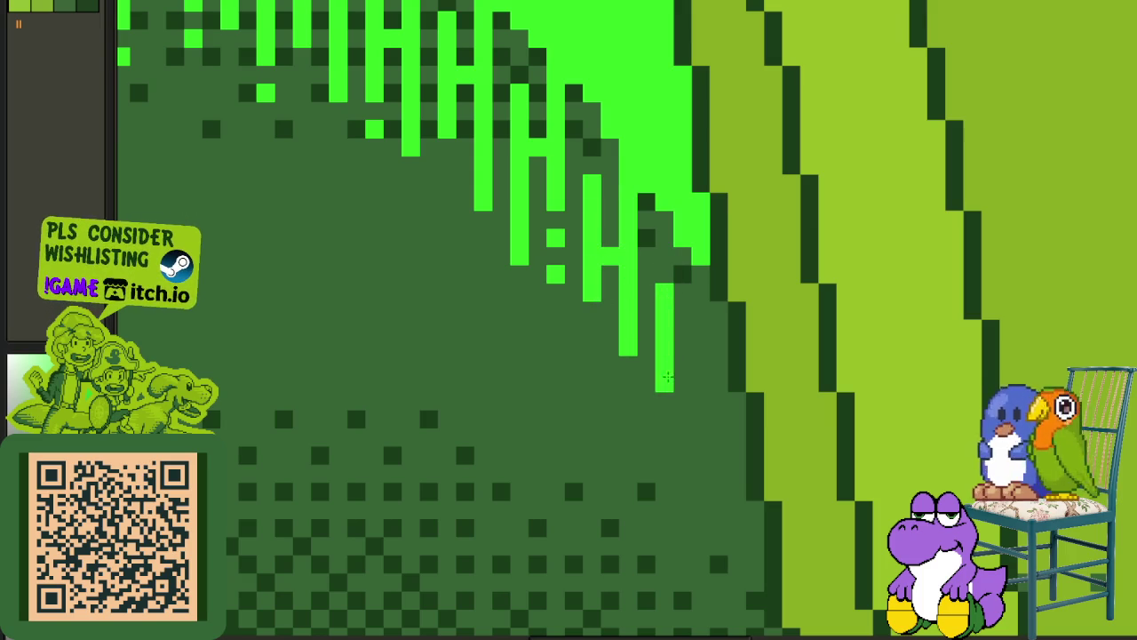
drag(703, 279, 701, 496)
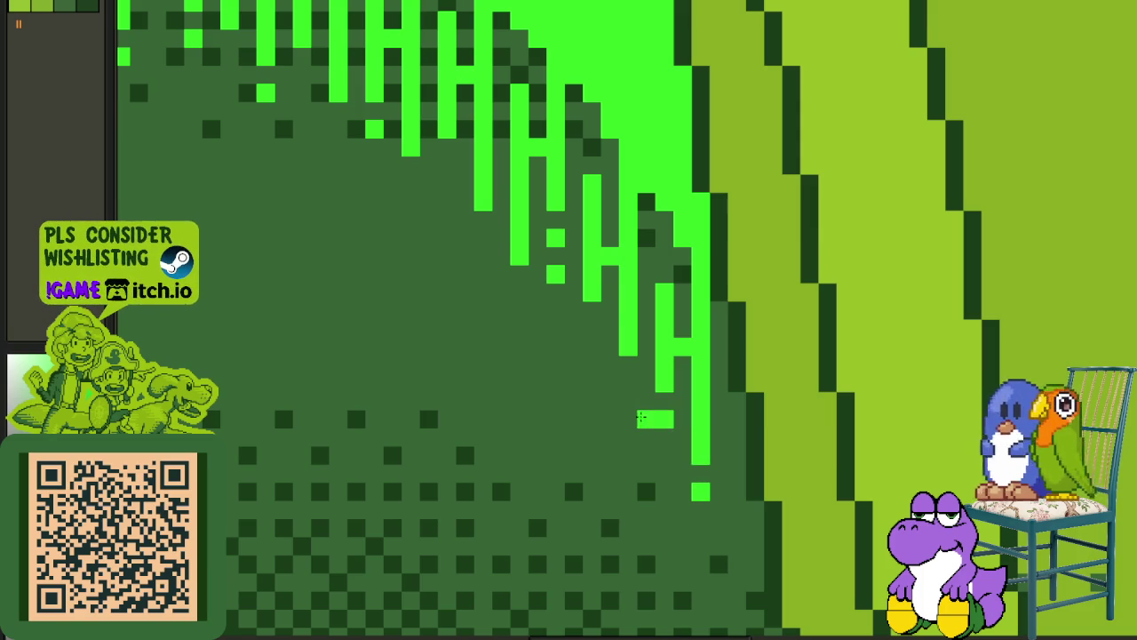
scroll(652, 415, down, 3)
scroll(459, 389, up, 1)
scroll(459, 376, up, 1)
scroll(409, 285, up, 1)
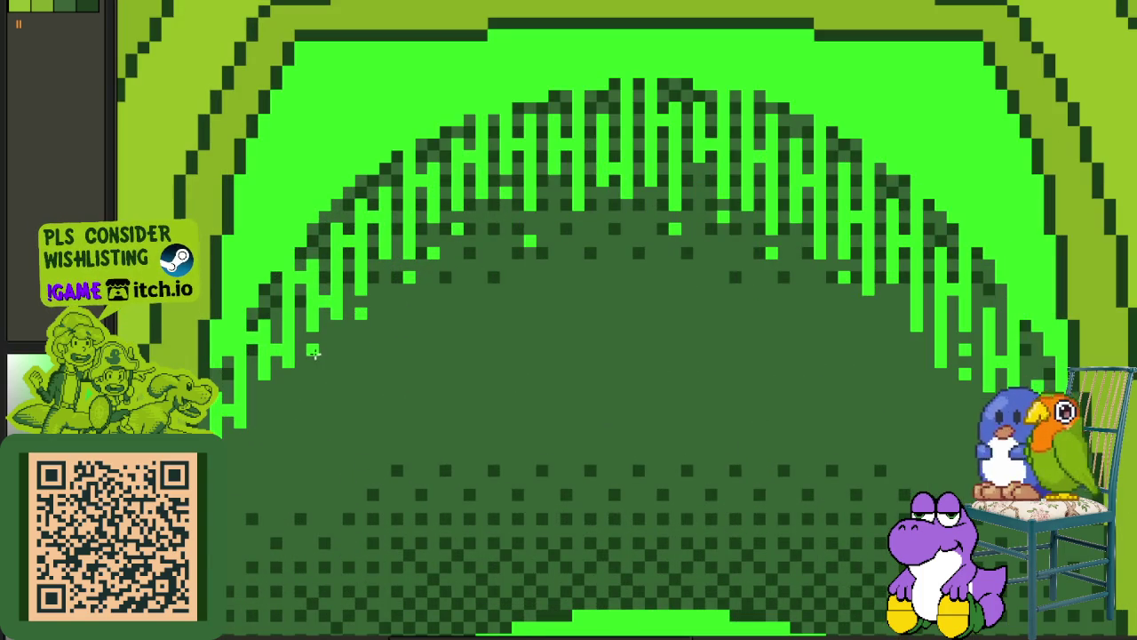
Add a light-green drip pixel on the arch's left, then zoom out to check the image.
click(288, 386)
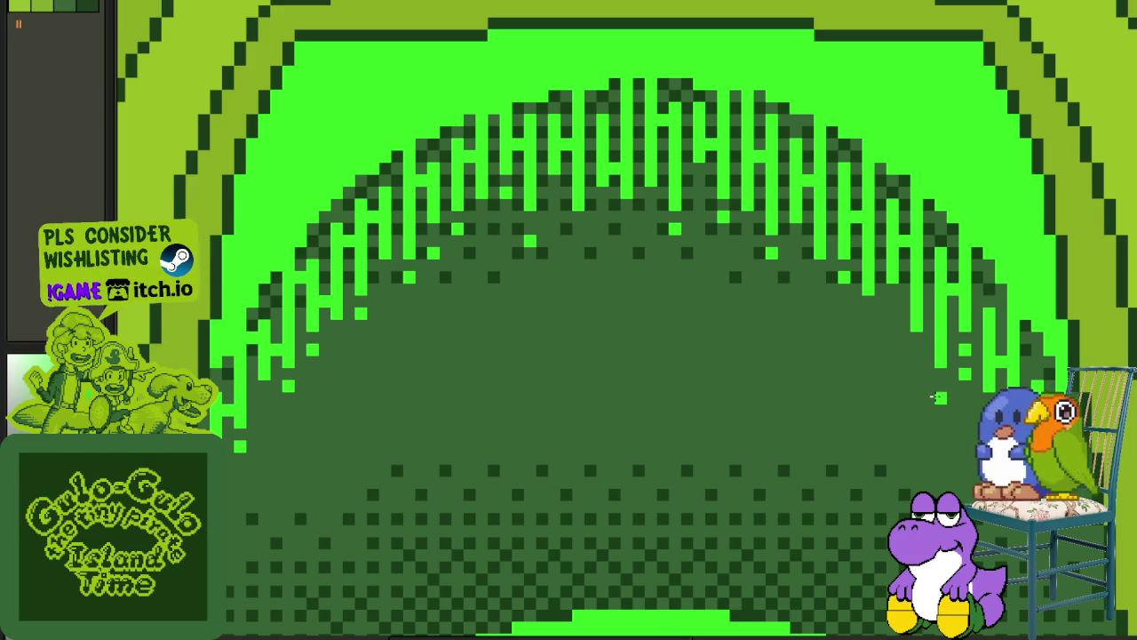
scroll(937, 395, down, 3)
scroll(621, 293, up, 2)
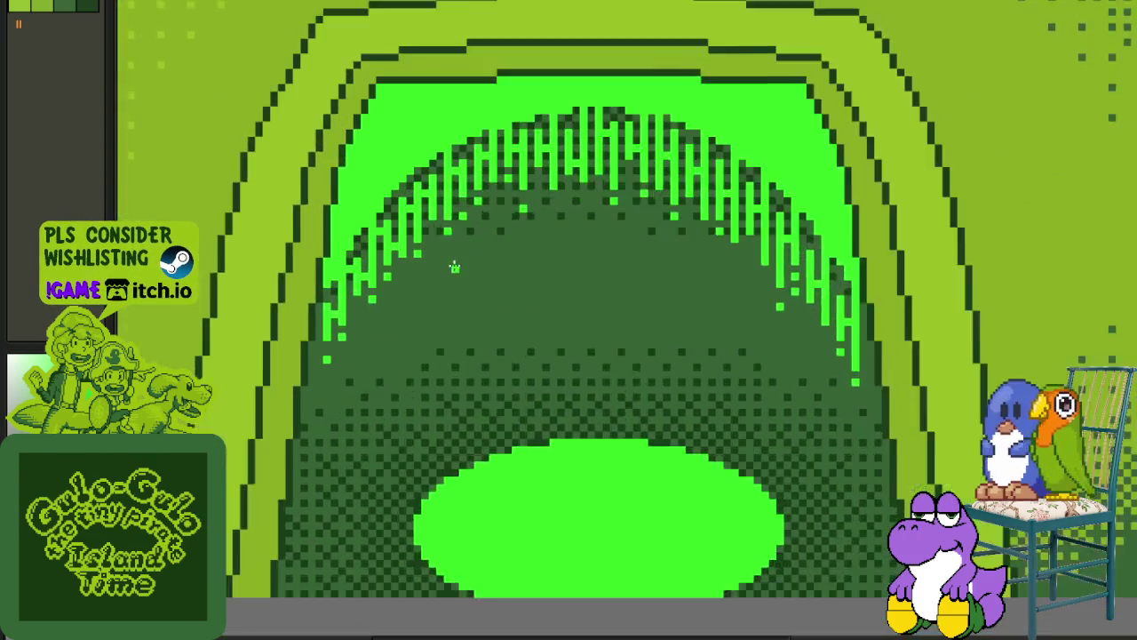
scroll(515, 235, up, 1)
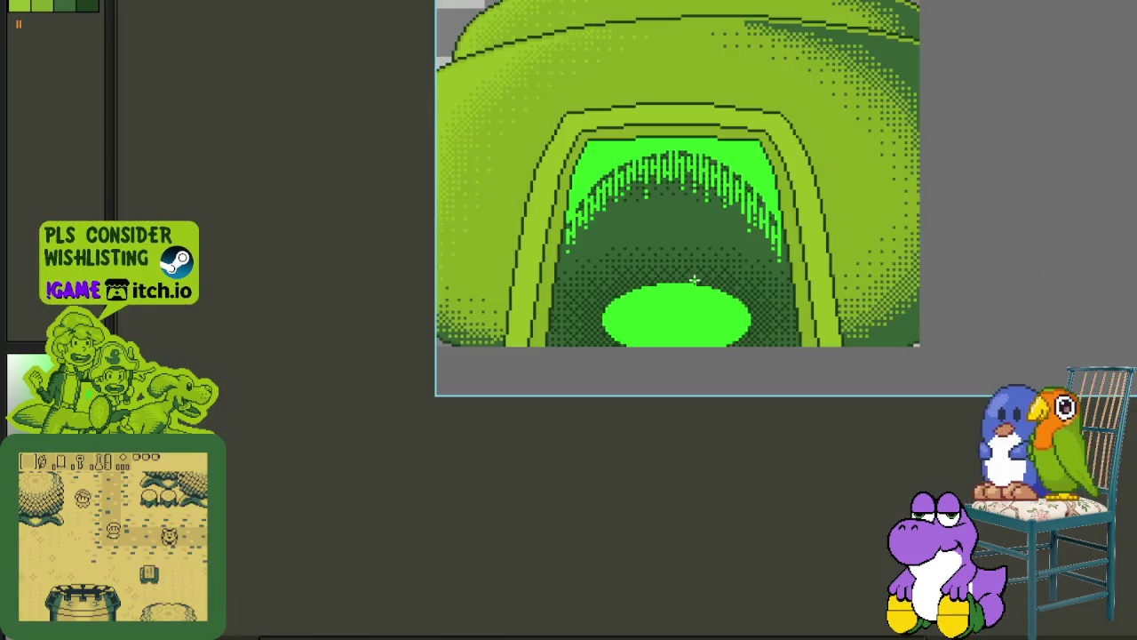
scroll(694, 280, down, 1)
scroll(675, 311, up, 2)
Paint light-green drip pixels and strips at the pit's upper-left edge, redoing one misplaced strip.
scroll(658, 346, up, 2)
scroll(641, 367, up, 1)
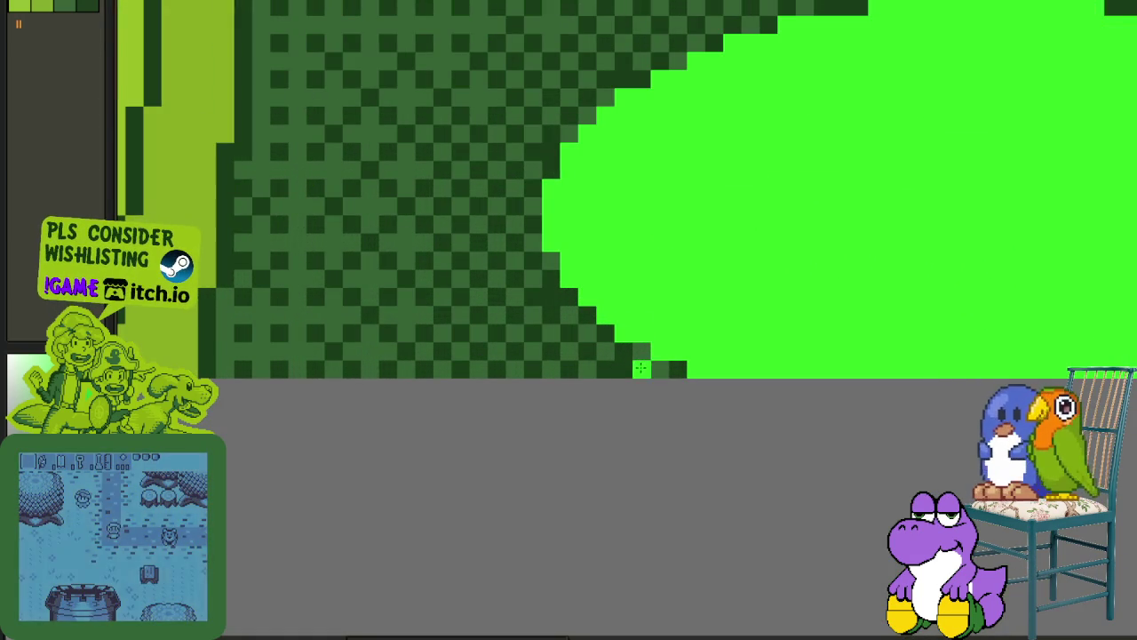
click(640, 367)
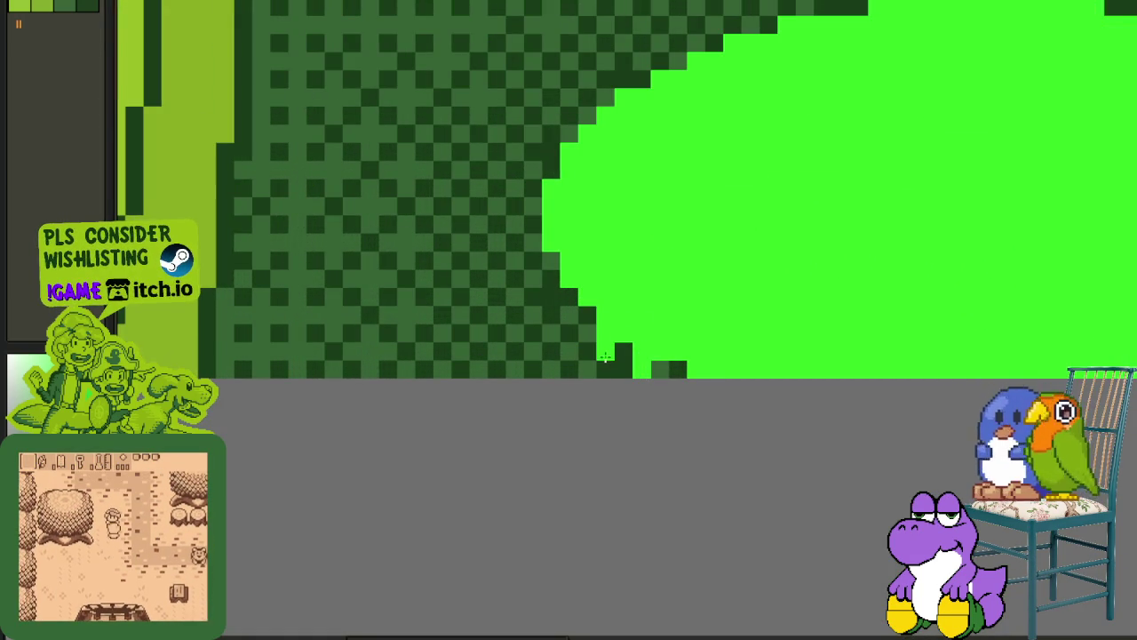
click(608, 368)
drag(568, 369, 569, 330)
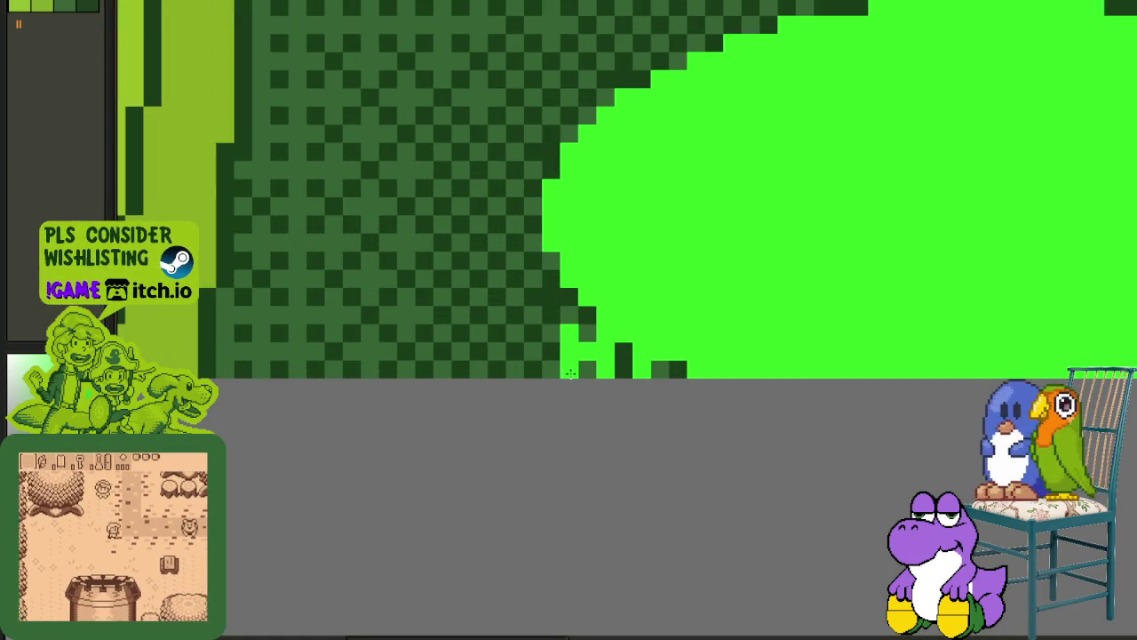
mouse_move(530, 242)
mouse_down()
mouse_move(516, 242)
mouse_move(515, 222)
mouse_move(512, 322)
mouse_up()
key(ctrl+z)
key(ctrl+z)
key(ctrl+z)
mouse_move(537, 275)
mouse_down()
mouse_move(536, 309)
mouse_move(495, 317)
mouse_up()
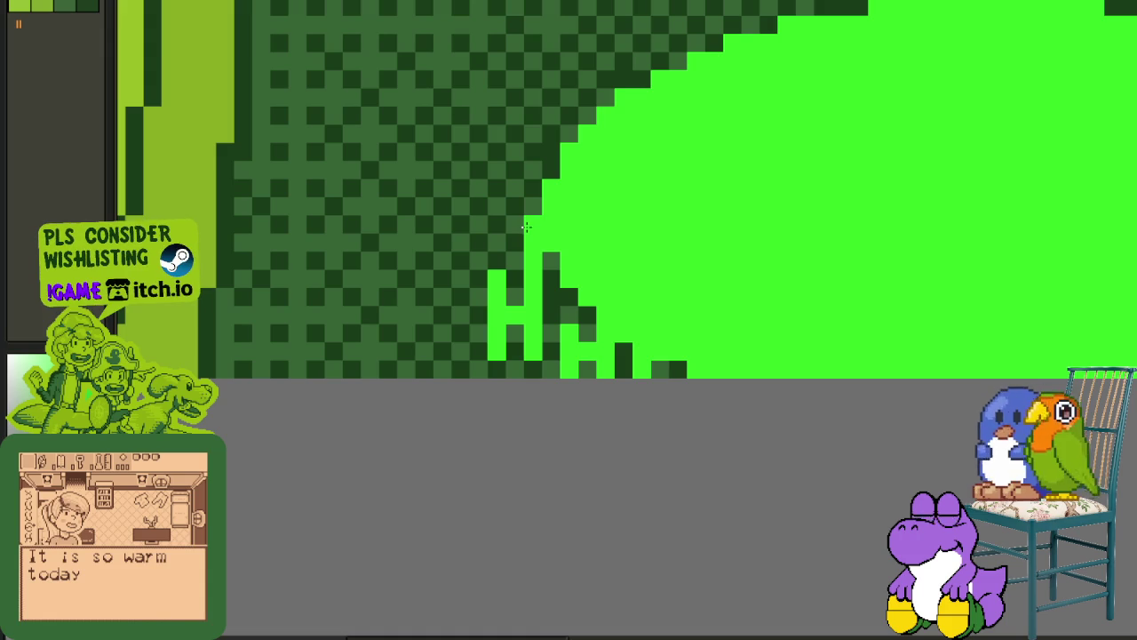
Add an edge pixel, then lasso the stray drip pixels and nudge them one pixel right.
click(582, 334)
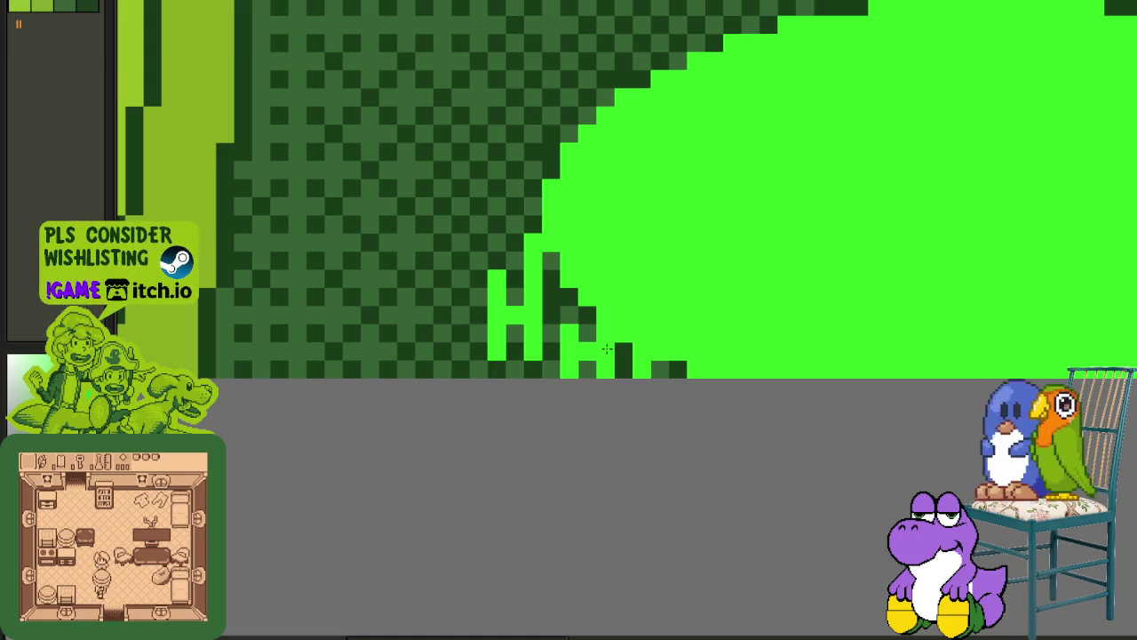
drag(560, 327, 629, 360)
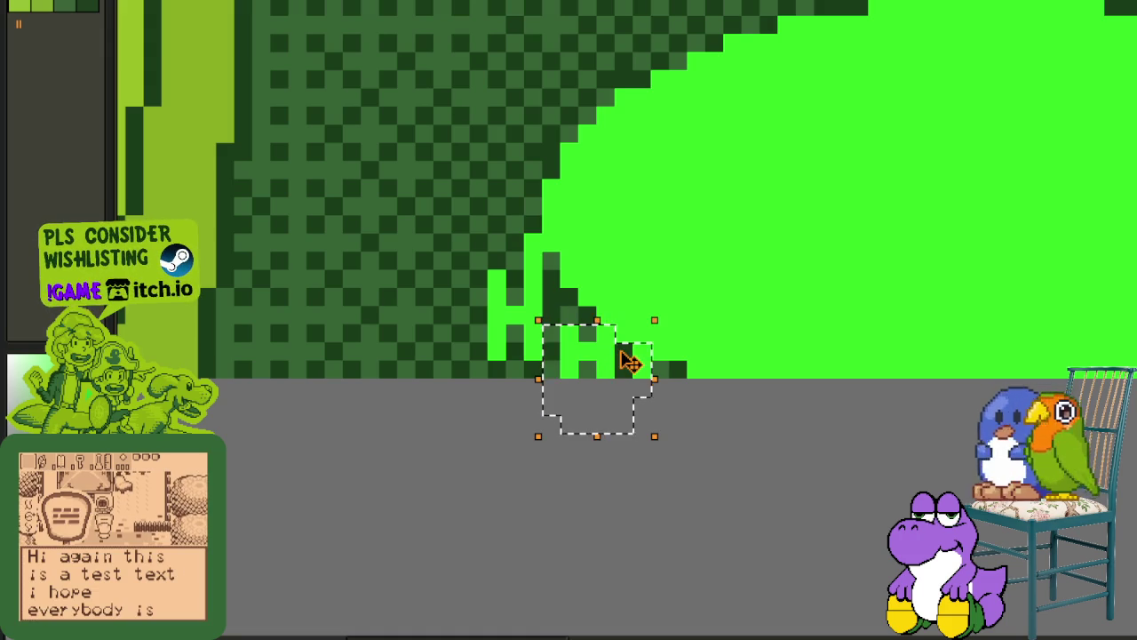
key(Right)
key(ctrl+d)
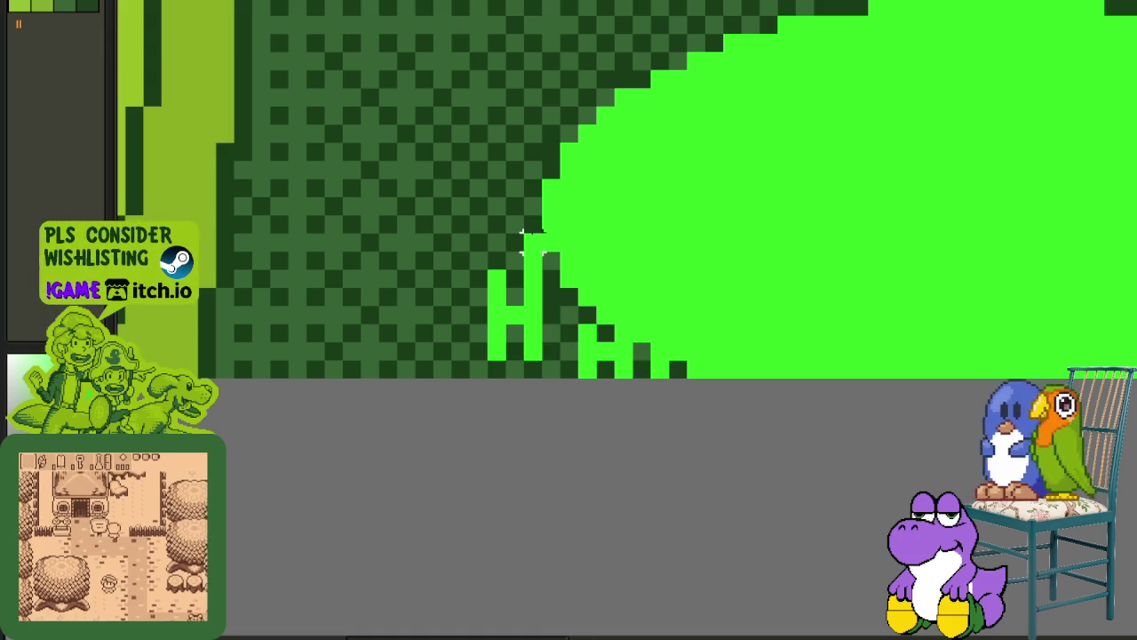
drag(516, 238, 537, 237)
key(ctrl+d)
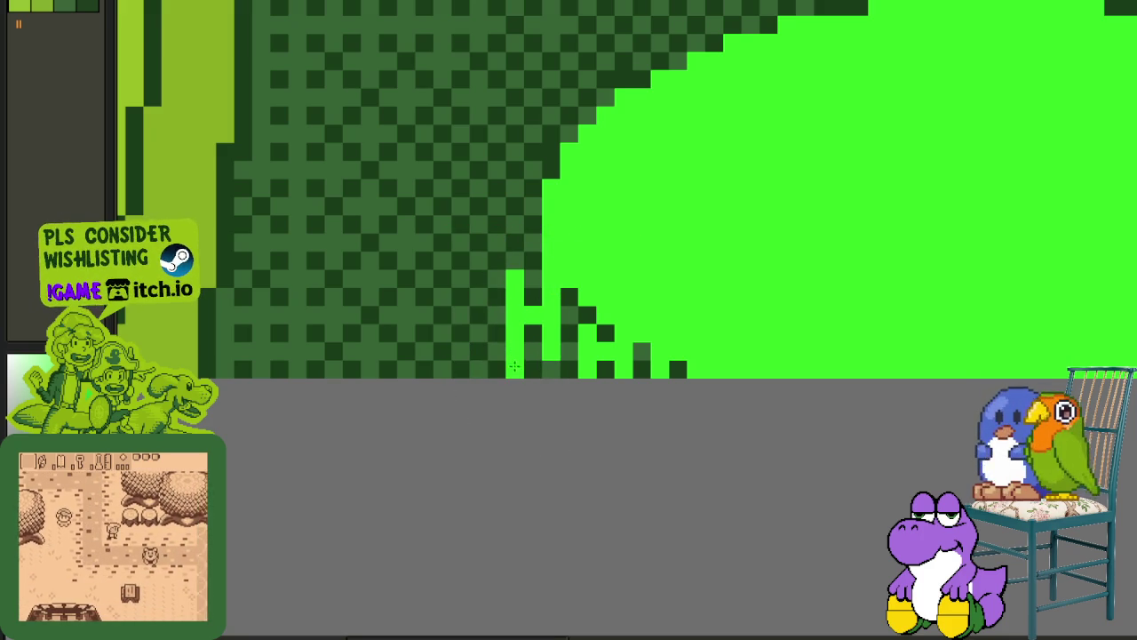
Paint two upward drip columns, trimming stray pixels back to dark green.
drag(525, 234, 538, 322)
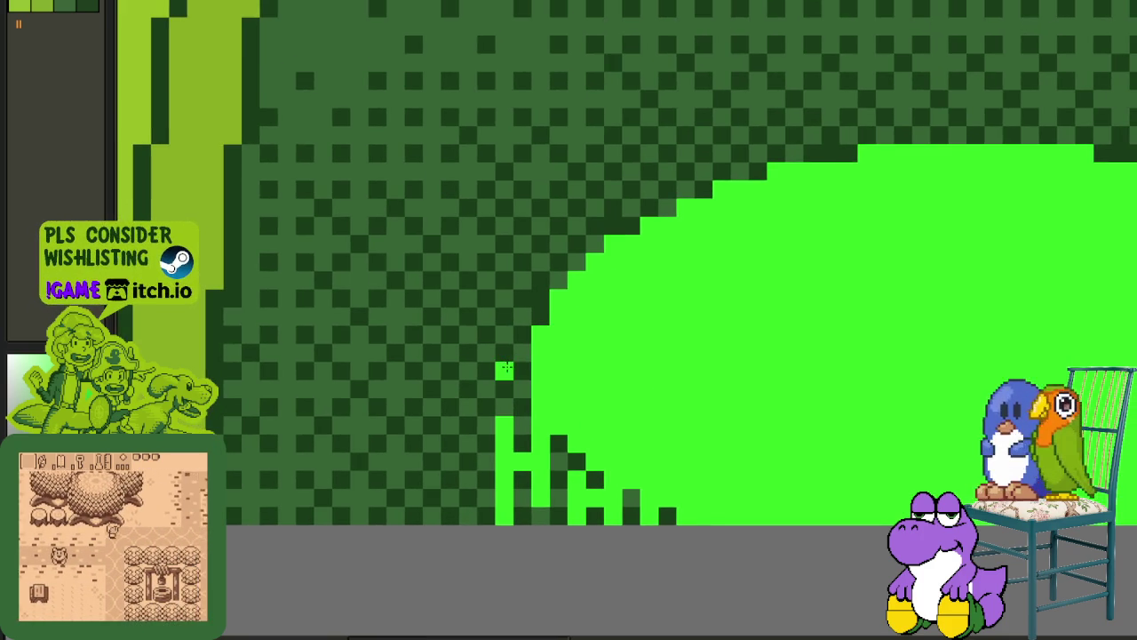
mouse_move(516, 331)
mouse_down()
mouse_move(503, 329)
mouse_move(508, 264)
mouse_move(543, 317)
mouse_up()
right_click(558, 262)
drag(577, 253, 577, 173)
click(576, 152)
click(577, 135)
right_click(577, 154)
Add drip pixels up and right, plus a new column and an H-shaped drip on the pit edge.
click(613, 190)
click(631, 171)
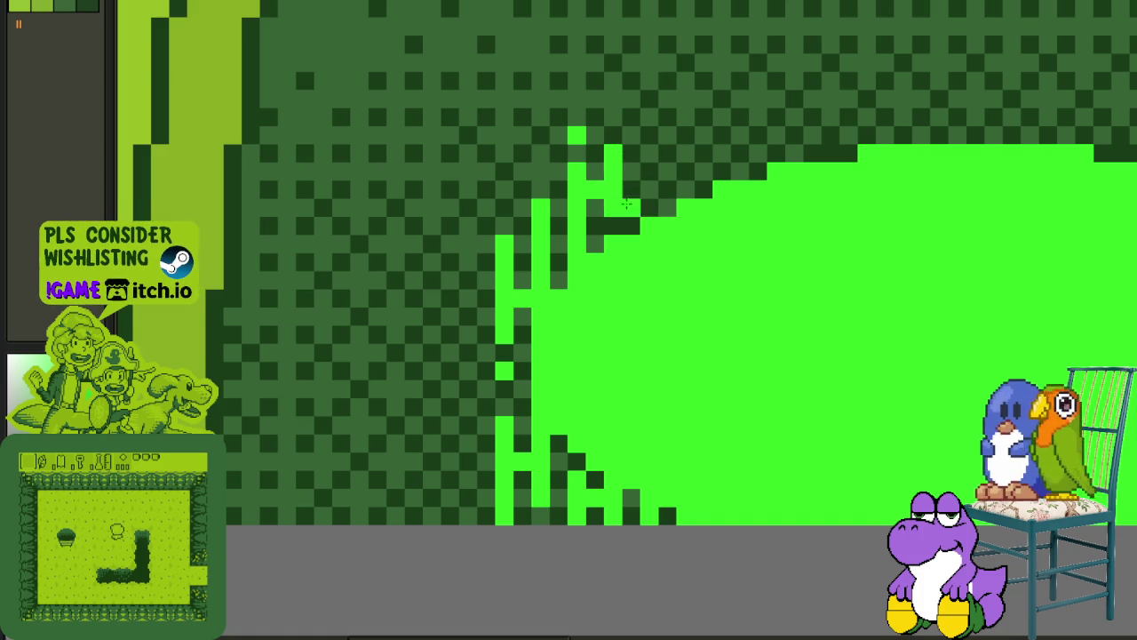
scroll(619, 208, down, 1)
scroll(657, 219, up, 1)
scroll(622, 293, up, 1)
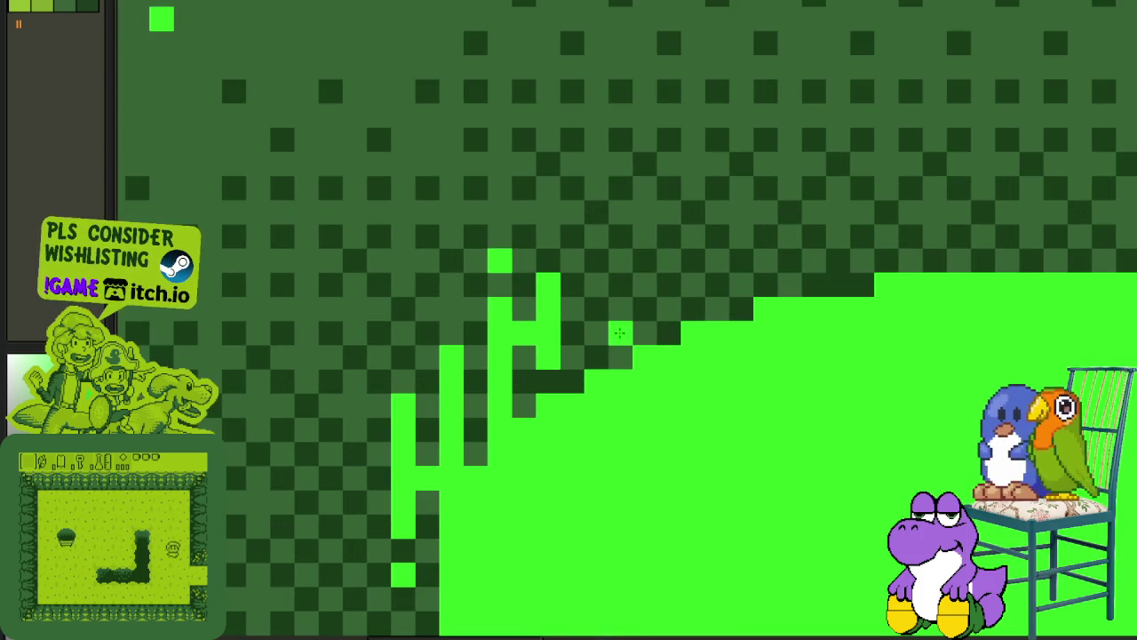
mouse_move(595, 311)
mouse_down()
mouse_move(602, 236)
mouse_move(620, 261)
mouse_move(620, 293)
mouse_up()
drag(645, 236, 645, 338)
click(620, 235)
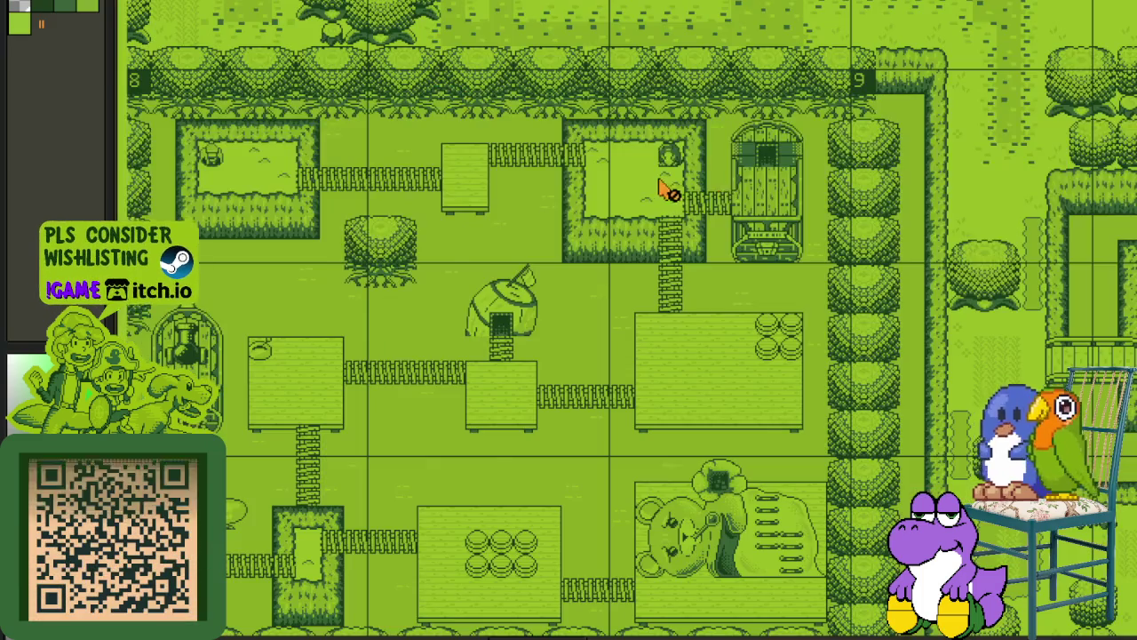
scroll(662, 189, down, 3)
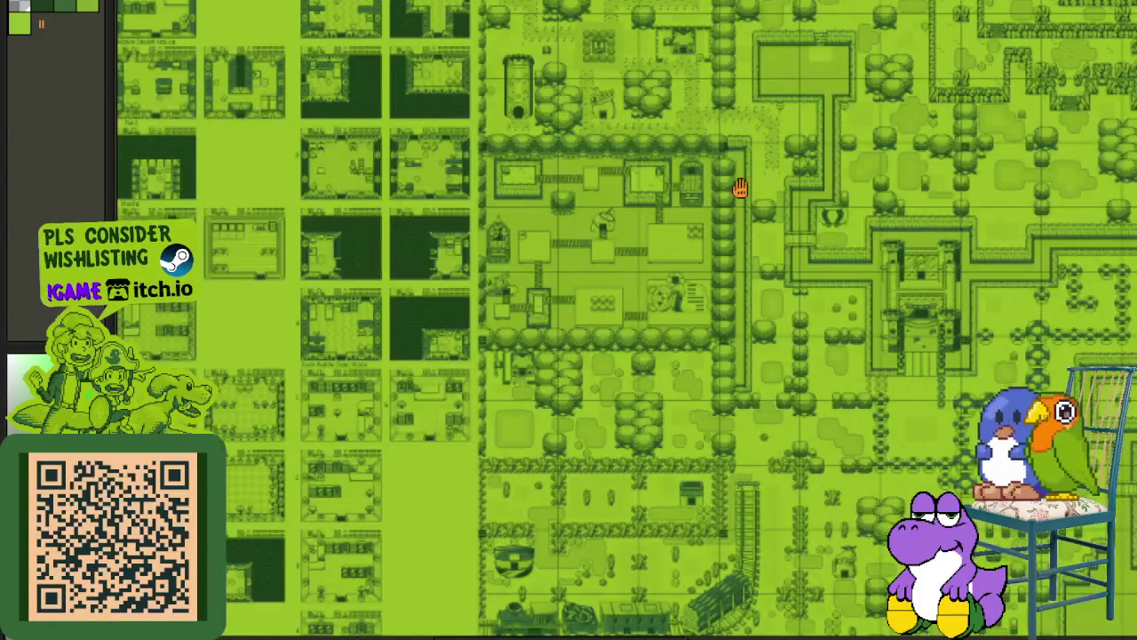
scroll(894, 322, up, 2)
drag(893, 322, 811, 313)
scroll(610, 350, left, 3)
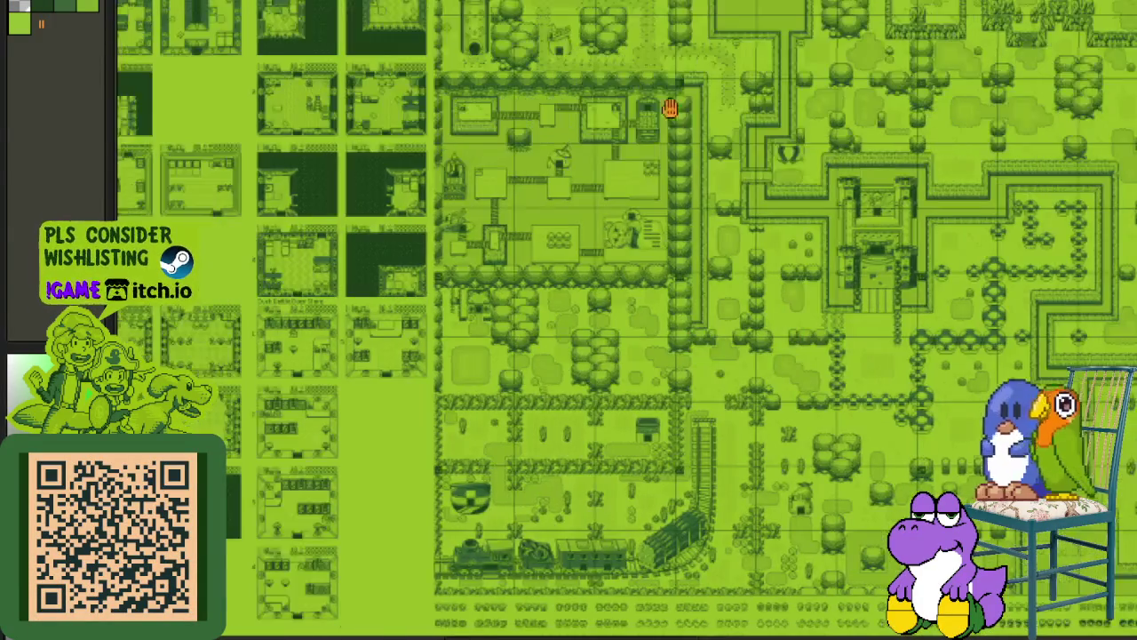
scroll(673, 112, down, 3)
drag(666, 73, 733, 21)
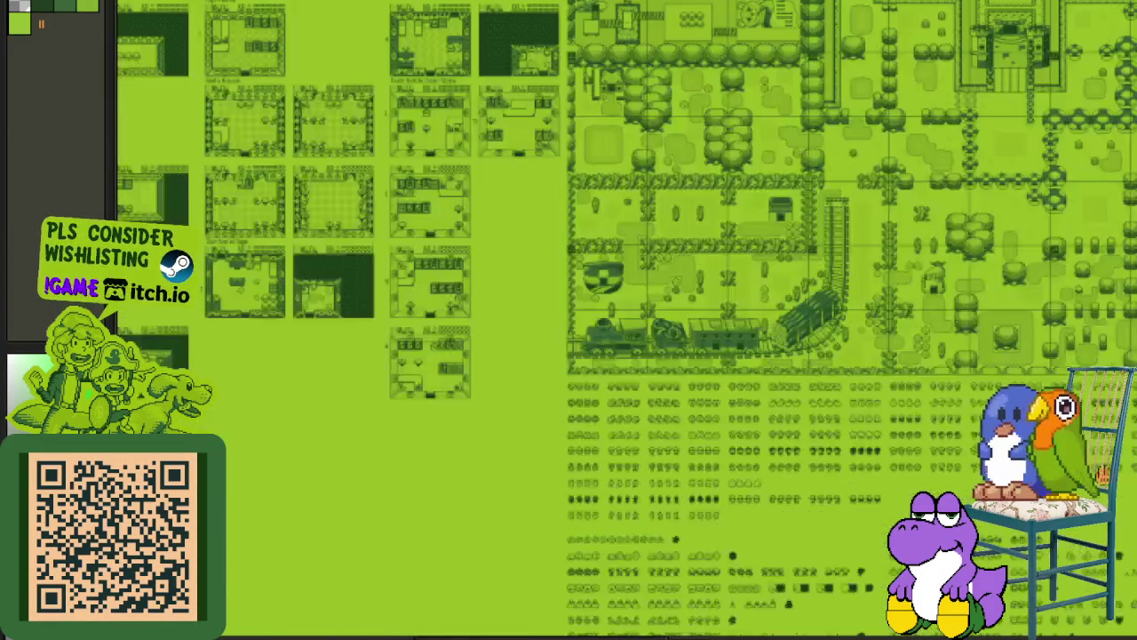
scroll(471, 152, up, 2)
scroll(939, 350, down, 2)
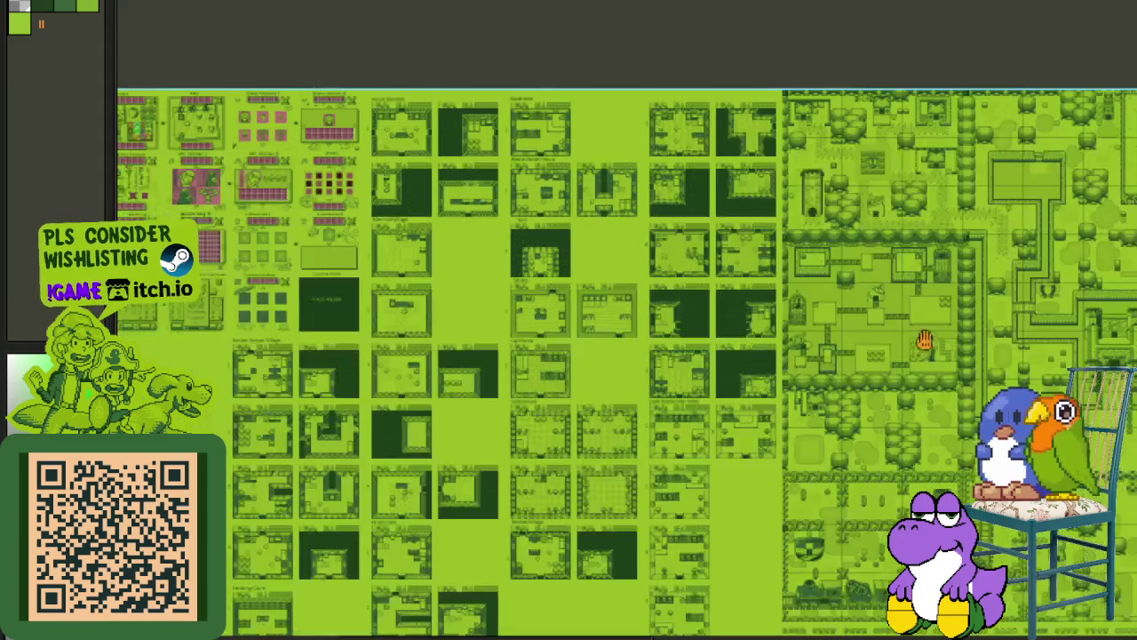
drag(939, 350, 685, 305)
scroll(690, 329, up, 1)
scroll(527, 336, up, 1)
scroll(527, 336, down, 1)
mouse_move(832, 386)
mouse_down()
mouse_move(675, 373)
mouse_move(864, 322)
mouse_up()
scroll(675, 373, up, 1)
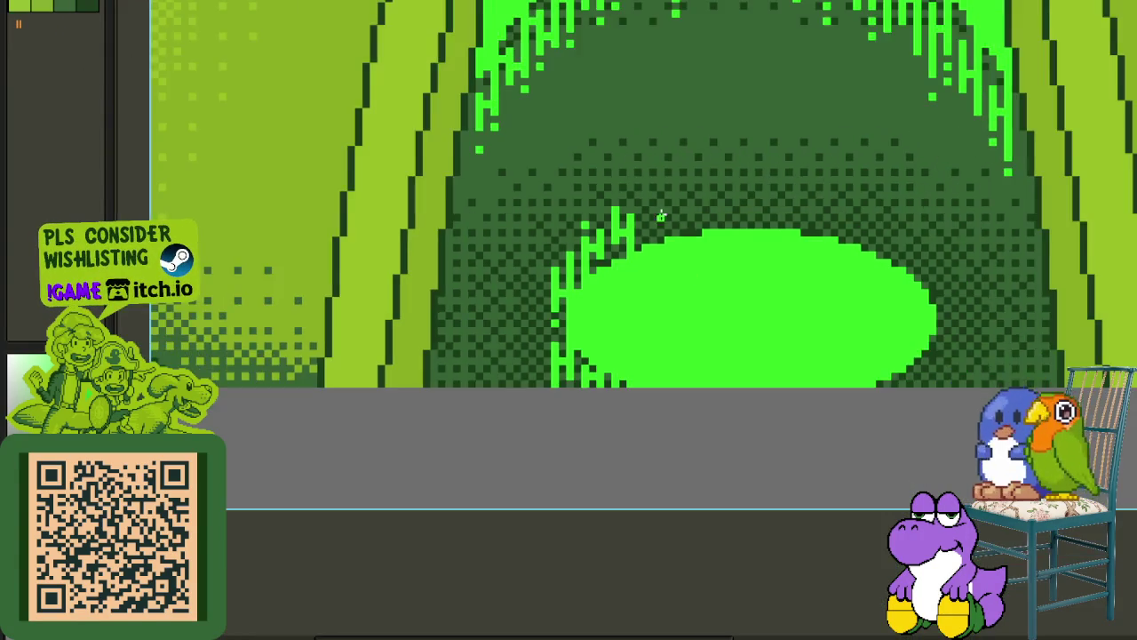
scroll(600, 167, up, 2)
scroll(600, 168, up, 1)
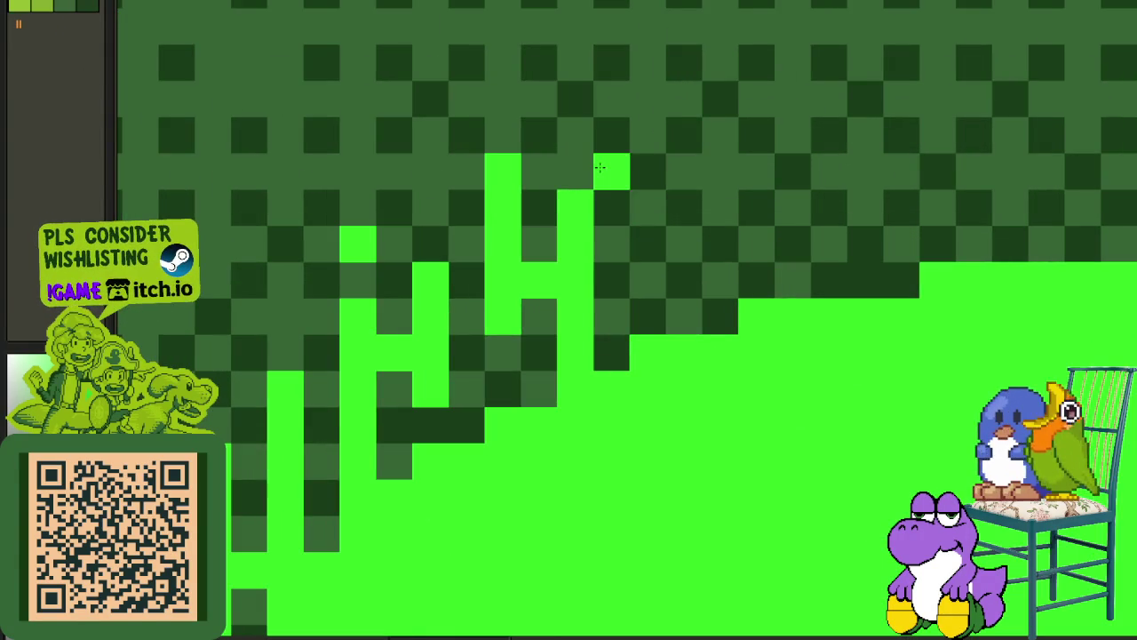
Paint tall light-green drip columns along the left and middle of the pit's top rim.
click(575, 126)
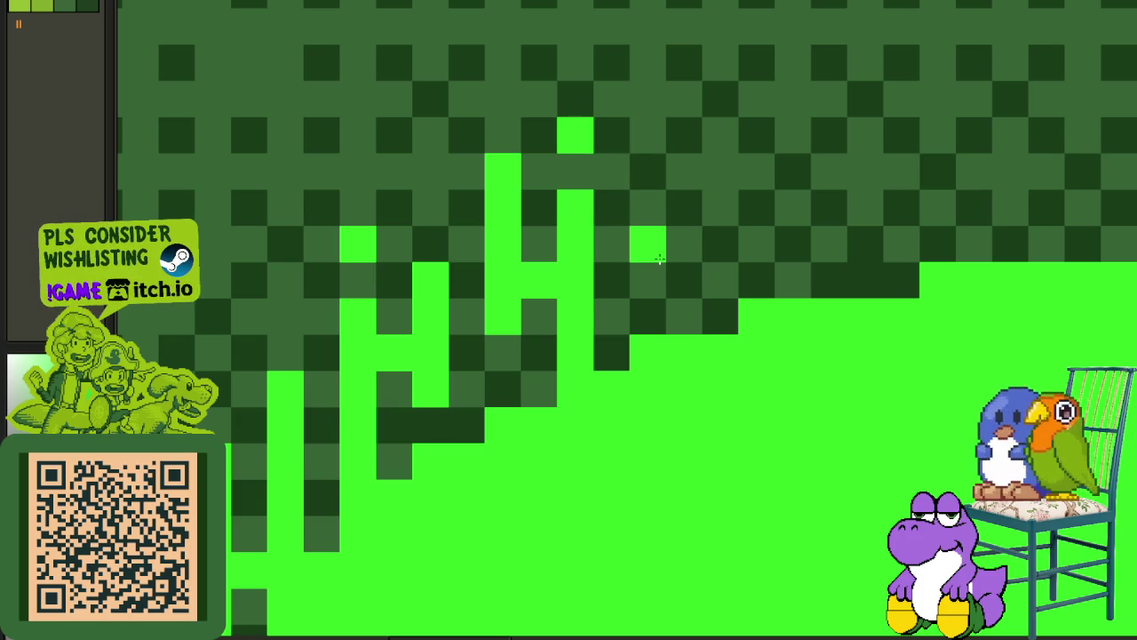
mouse_move(648, 280)
mouse_down()
mouse_move(684, 184)
mouse_move(721, 172)
mouse_move(720, 317)
mouse_move(716, 62)
mouse_up()
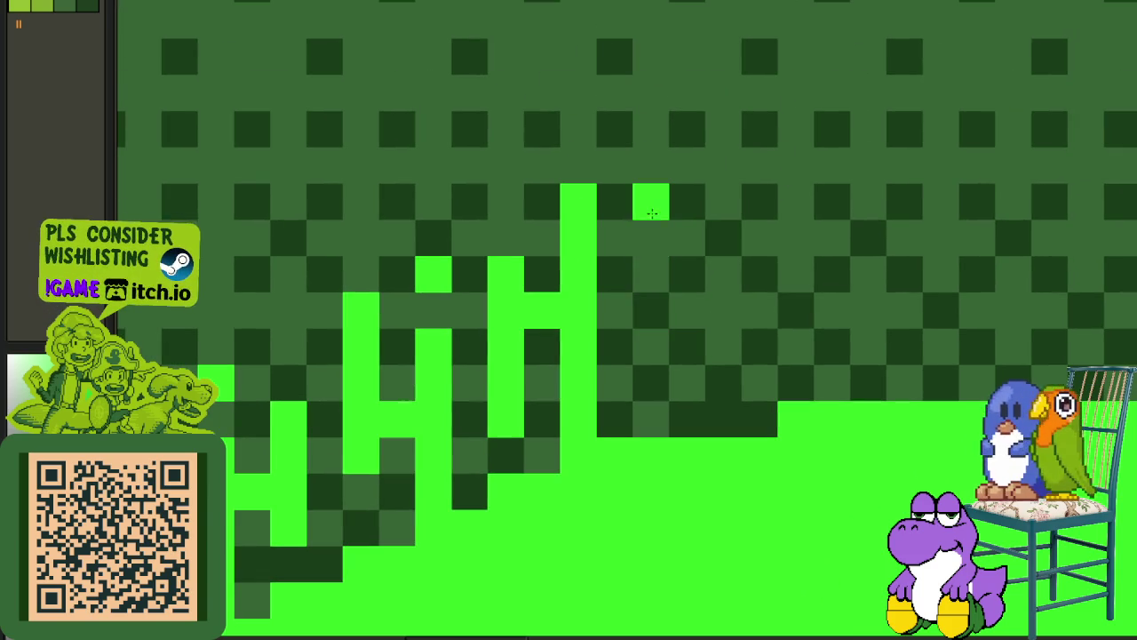
mouse_move(651, 213)
mouse_down()
mouse_move(651, 311)
mouse_move(657, 149)
mouse_up()
mouse_move(652, 313)
mouse_down()
mouse_move(670, 258)
mouse_move(690, 233)
mouse_move(708, 234)
mouse_move(720, 205)
mouse_move(722, 420)
mouse_up()
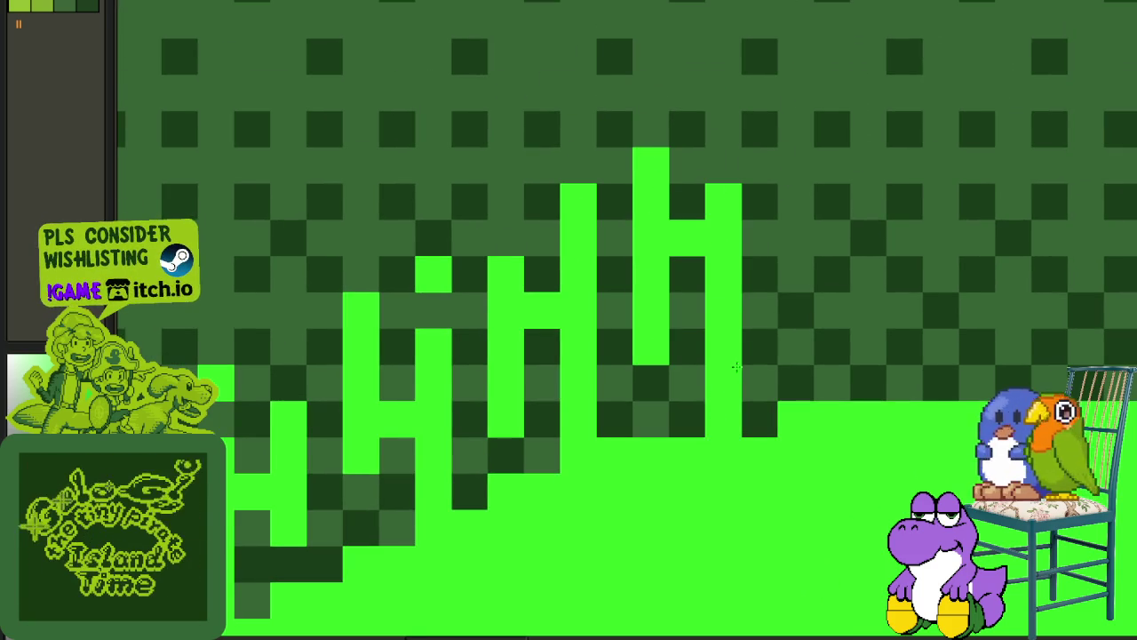
mouse_move(592, 355)
mouse_down()
mouse_move(589, 258)
mouse_move(613, 282)
mouse_move(613, 307)
mouse_move(631, 305)
mouse_up()
drag(640, 241, 645, 374)
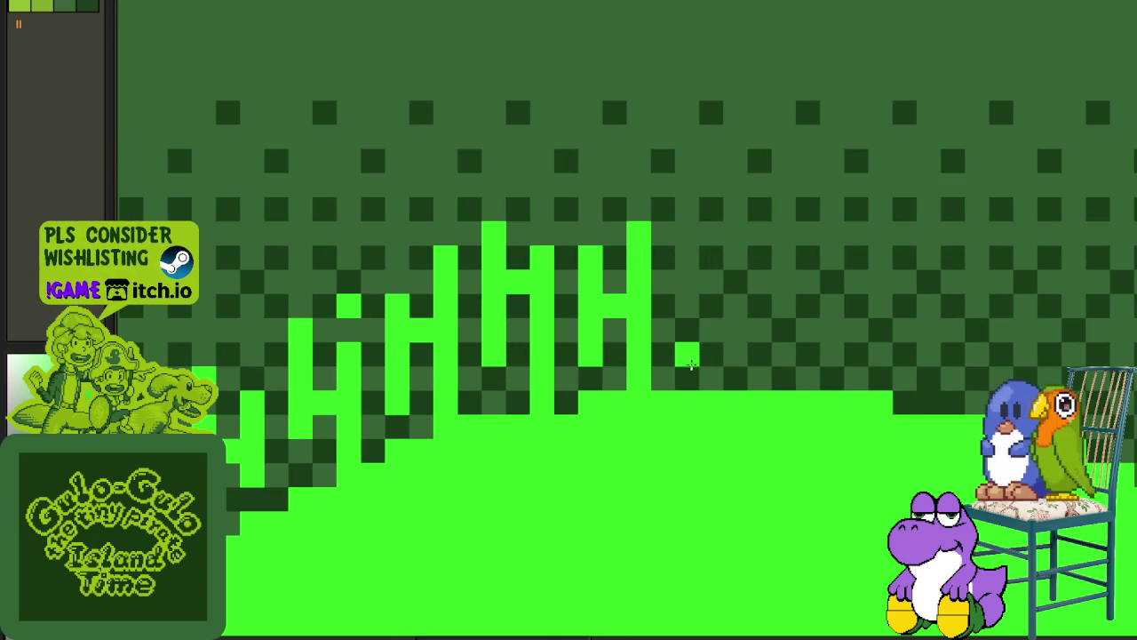
Extend the drips across the right side of the rim, topping columns with single pixels.
mouse_move(689, 334)
mouse_down()
mouse_move(687, 357)
mouse_move(686, 282)
mouse_move(689, 382)
mouse_up()
drag(706, 317, 736, 305)
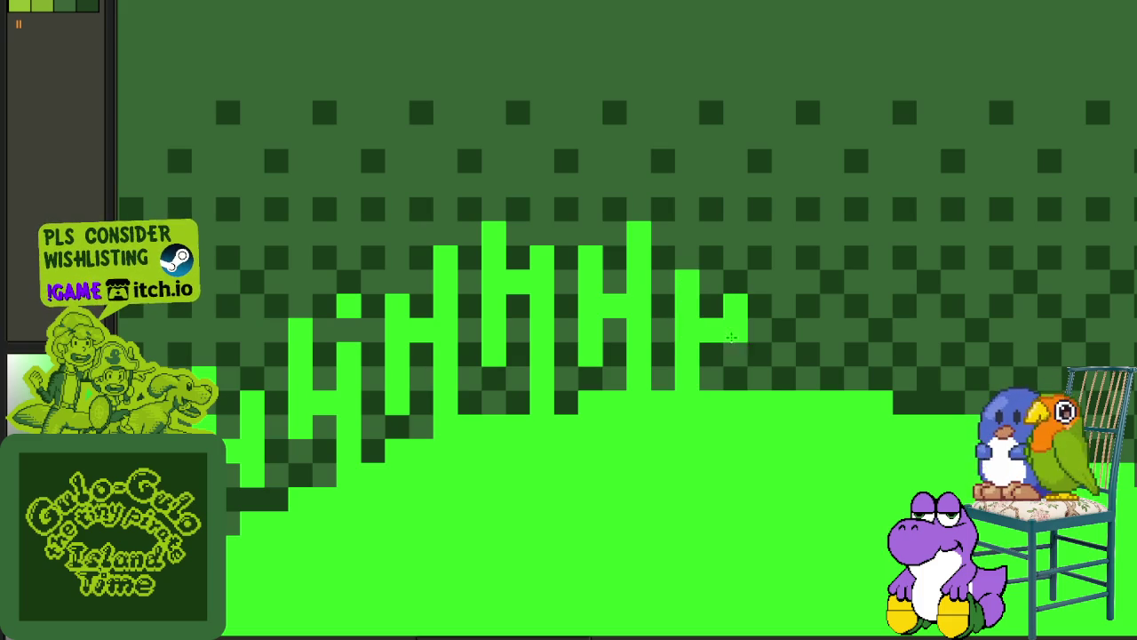
click(735, 258)
click(687, 233)
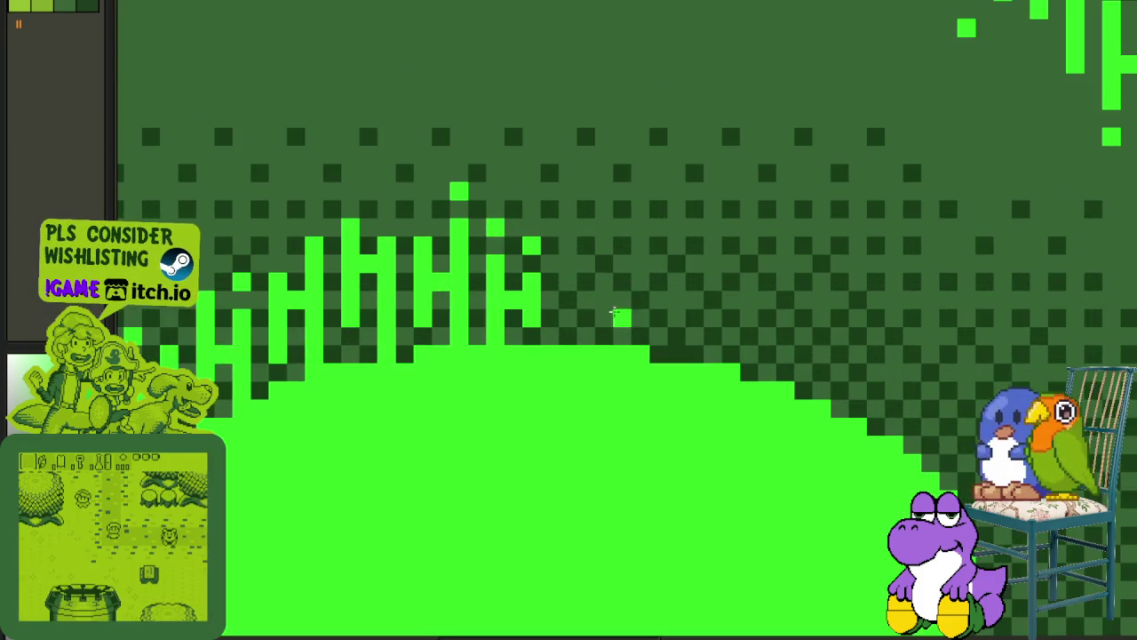
click(551, 315)
mouse_move(568, 245)
mouse_down()
mouse_move(567, 319)
mouse_move(601, 242)
mouse_up()
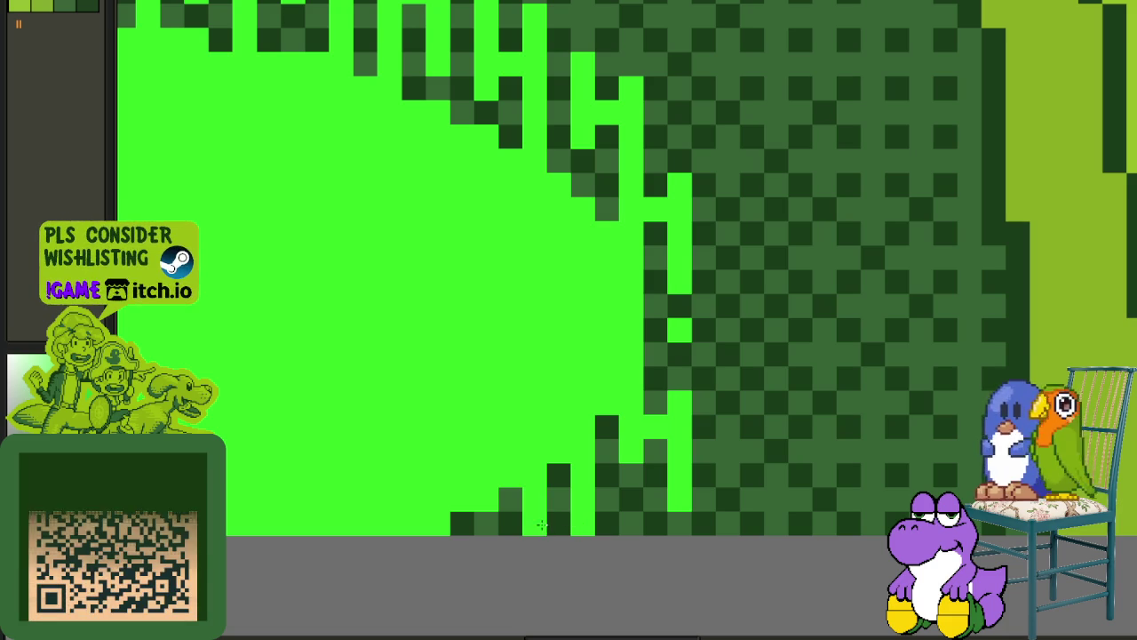
scroll(592, 490, down, 1)
scroll(593, 490, down, 1)
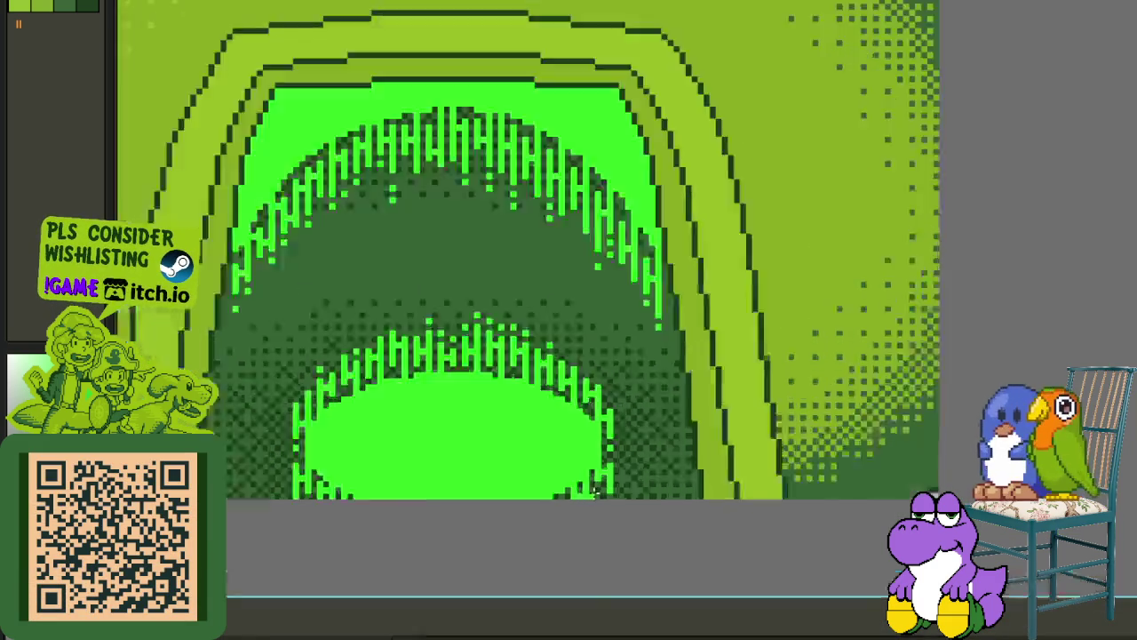
scroll(590, 485, down, 1)
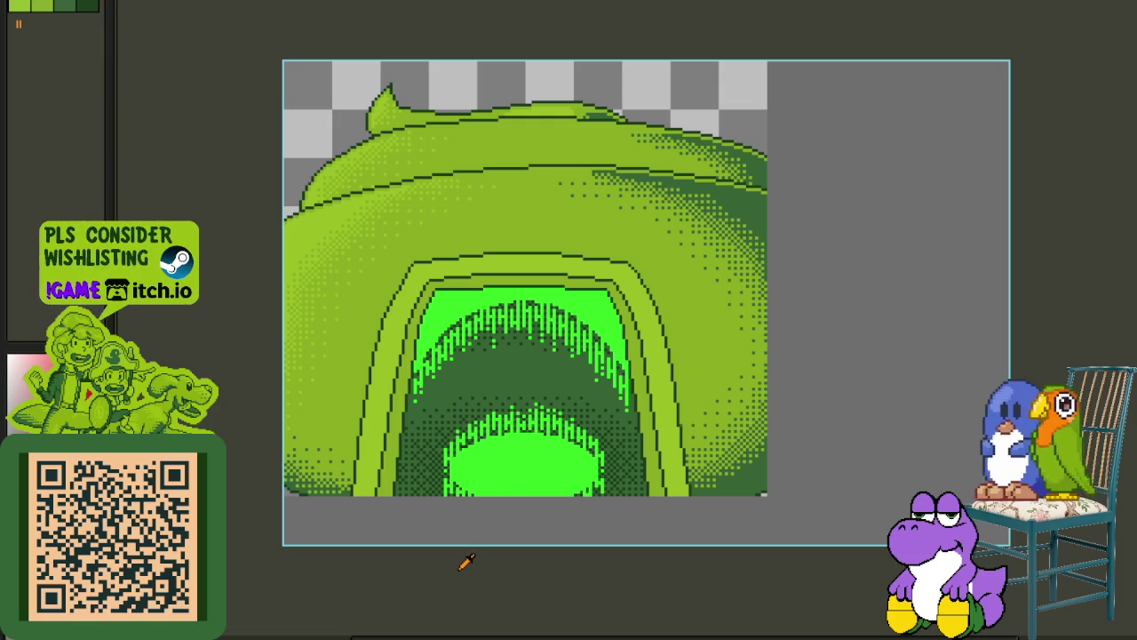
Paint two drip columns down the pit's lower-left side, redrawing a misplaced one a column right.
scroll(486, 481, up, 2)
scroll(475, 445, up, 2)
scroll(438, 458, up, 2)
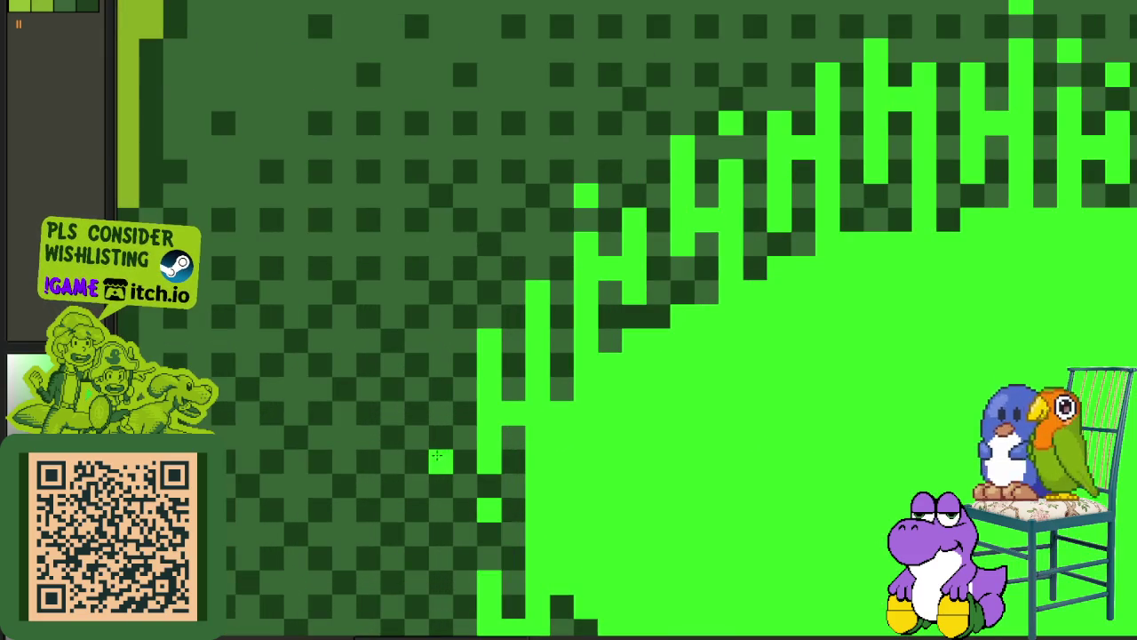
drag(418, 439, 418, 569)
key(ctrl+z)
drag(441, 429, 442, 615)
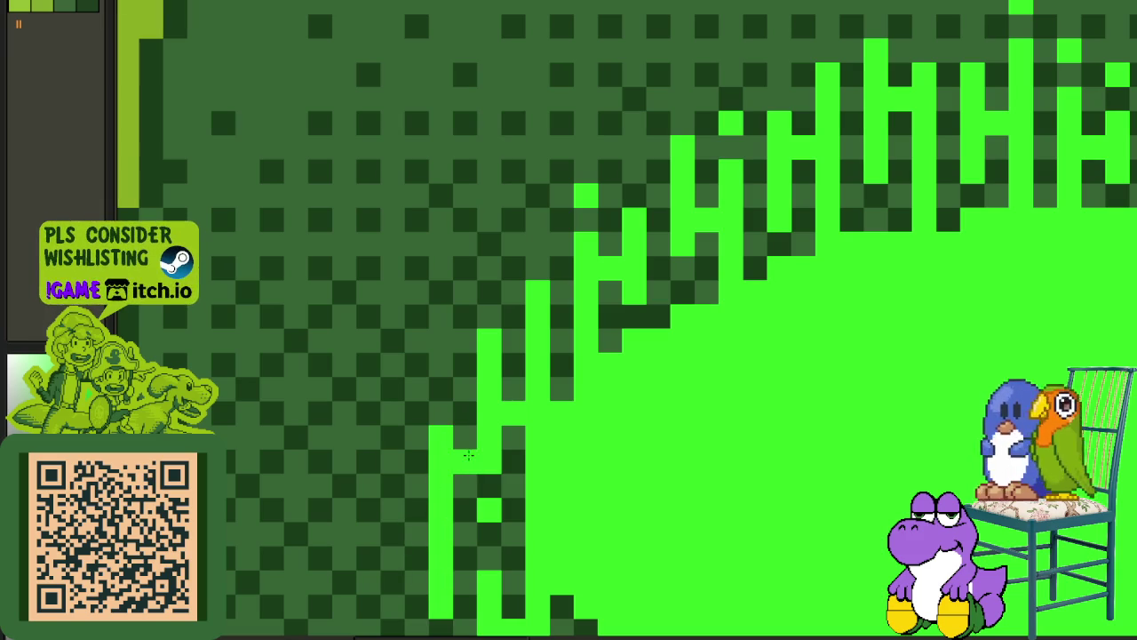
click(451, 411)
scroll(450, 411, down, 3)
scroll(438, 473, up, 3)
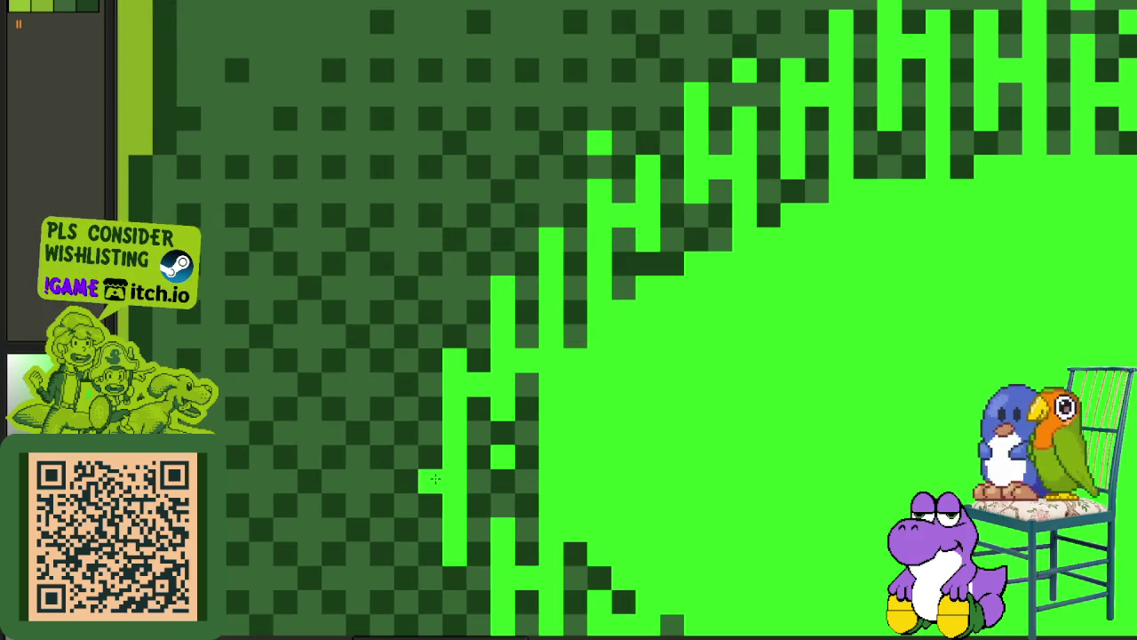
drag(407, 423, 408, 565)
Paint two drip columns down the pit's lower-right side.
scroll(414, 560, down, 3)
scroll(418, 556, up, 3)
scroll(403, 570, down, 3)
scroll(754, 492, up, 3)
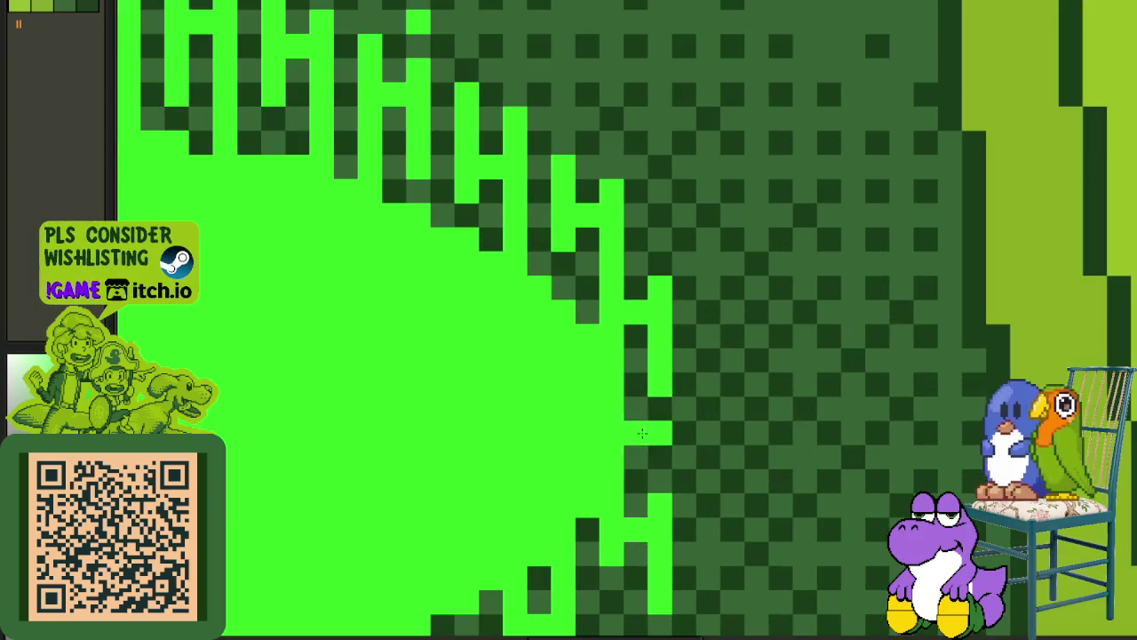
drag(708, 336, 711, 565)
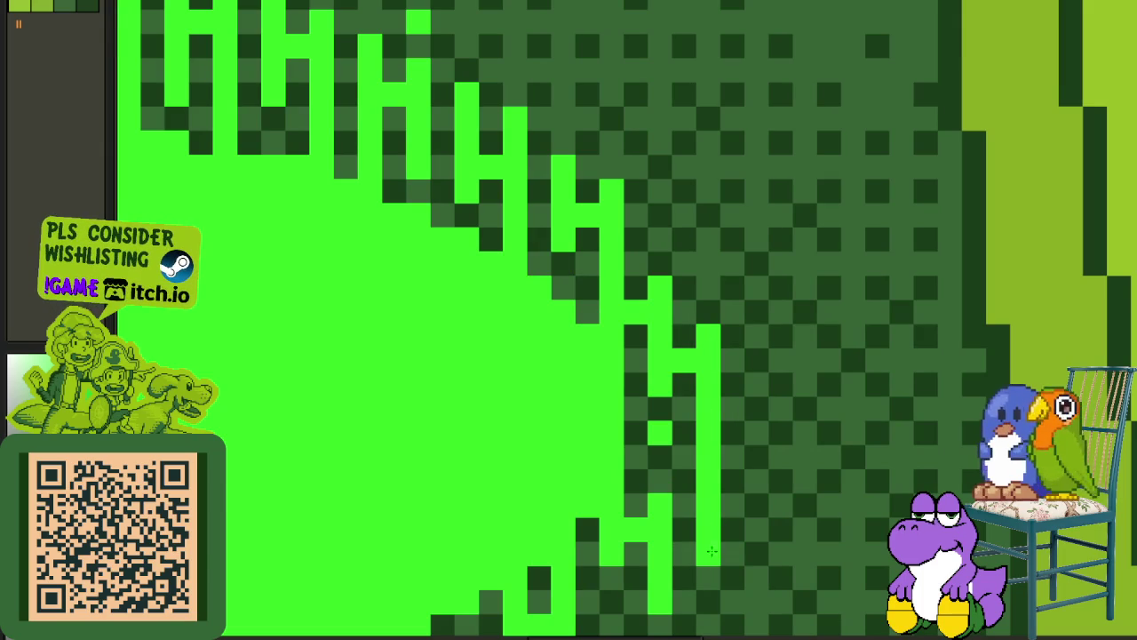
drag(751, 446, 755, 565)
scroll(751, 560, down, 3)
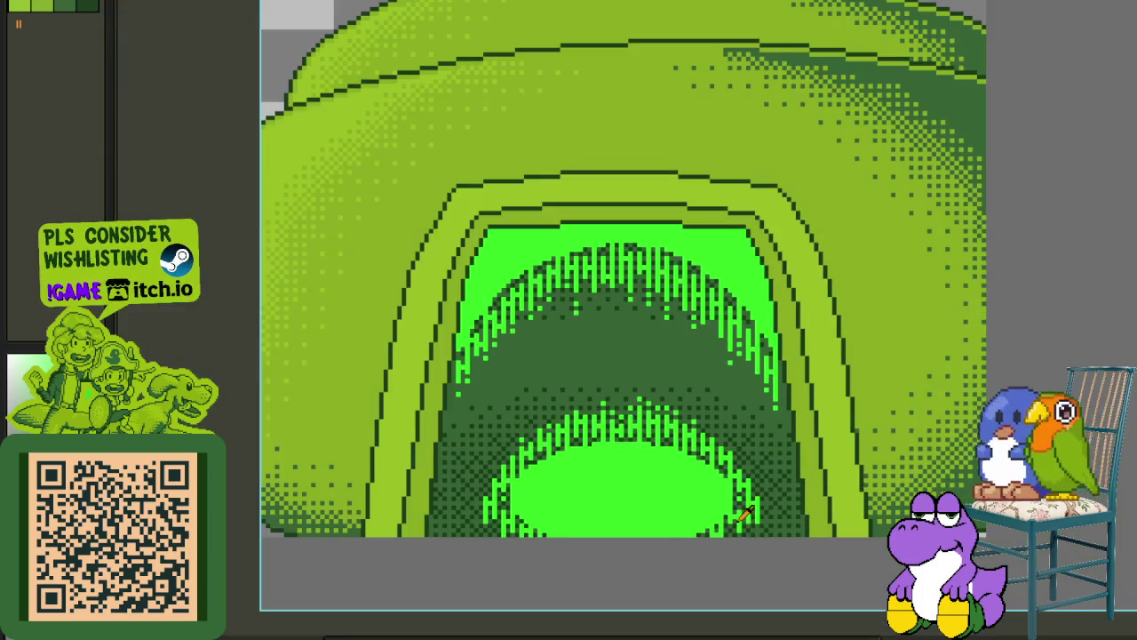
Show the layers timeline and compare the arch fill with undo/redo, keeping the bright green fill.
key(Tab)
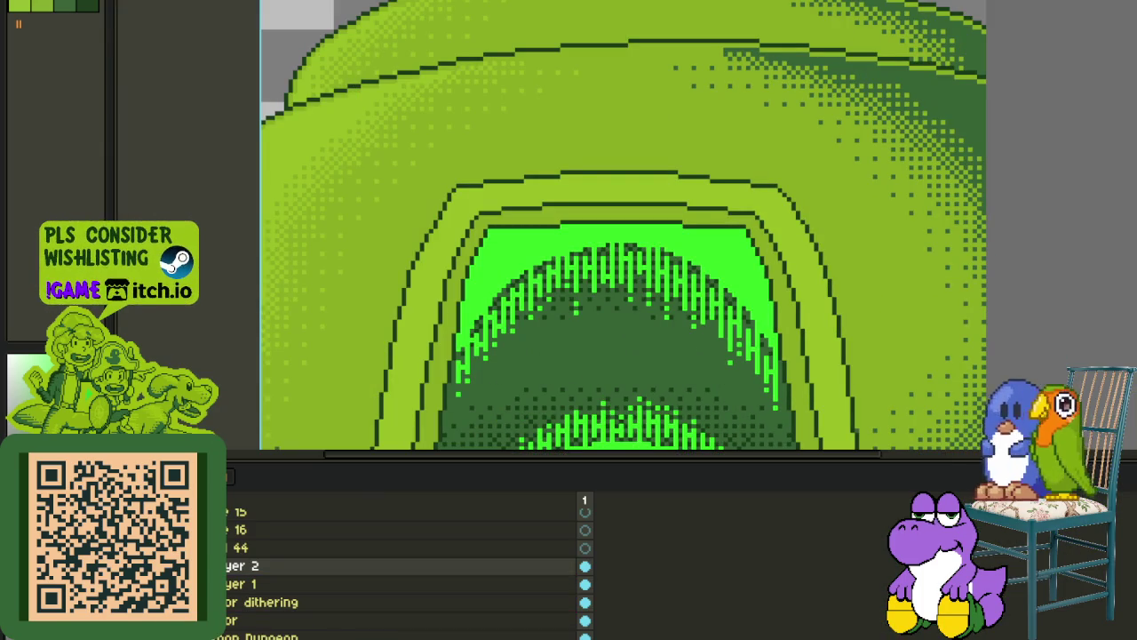
key(ctrl+z)
key(Tab)
key(Tab)
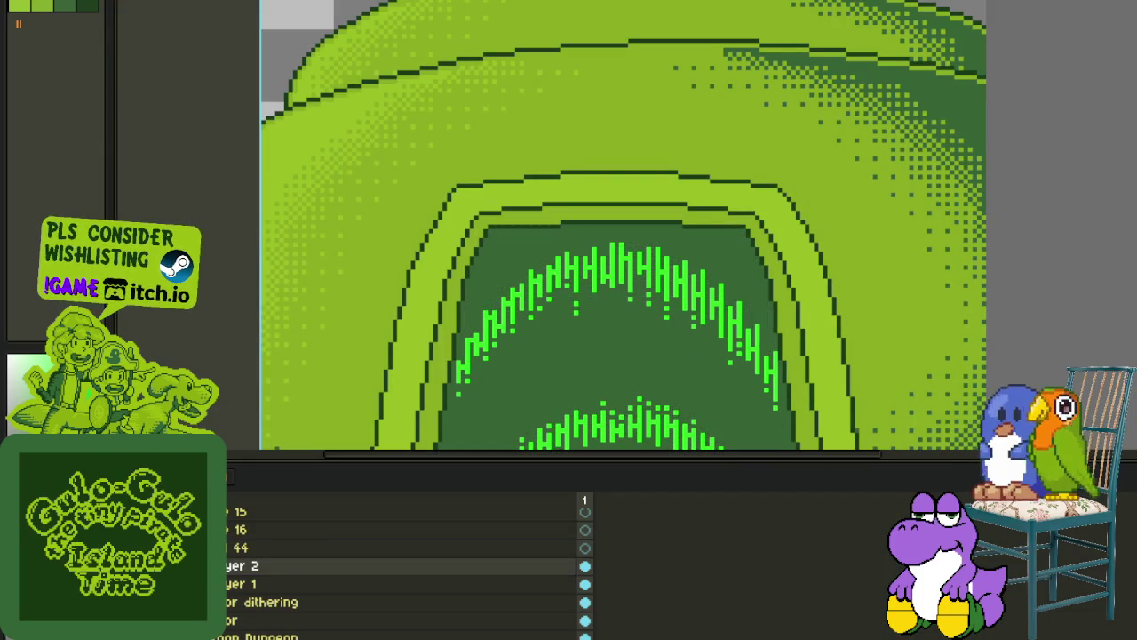
key(ctrl+y)
key(ctrl+z)
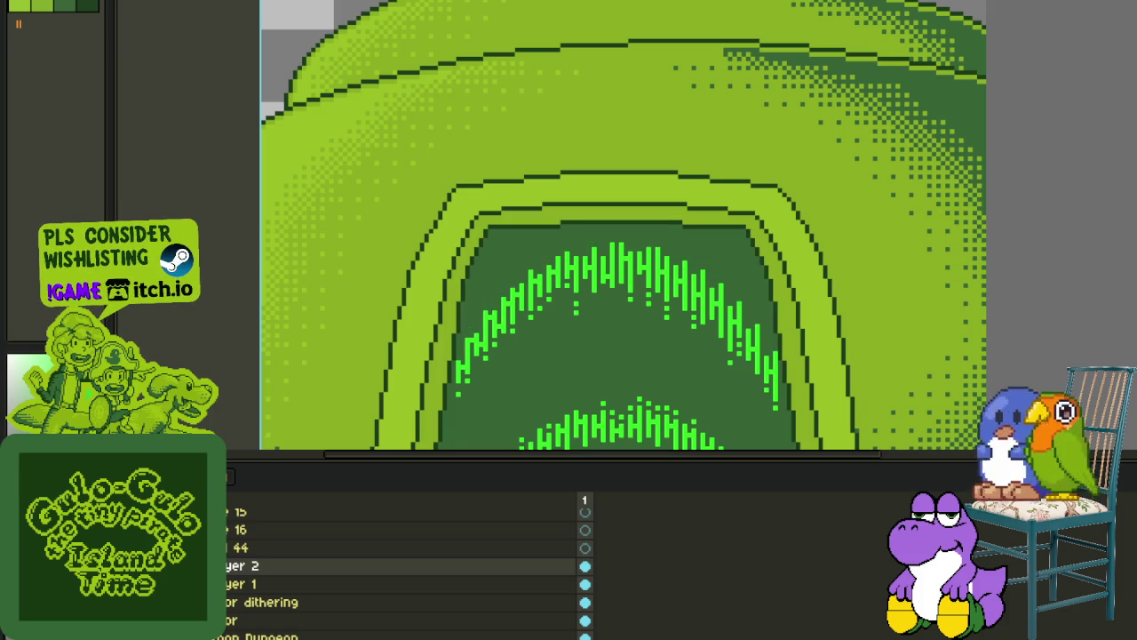
key(ctrl+y)
Merge the drip layer down into Layer 1.
right_click(228, 576)
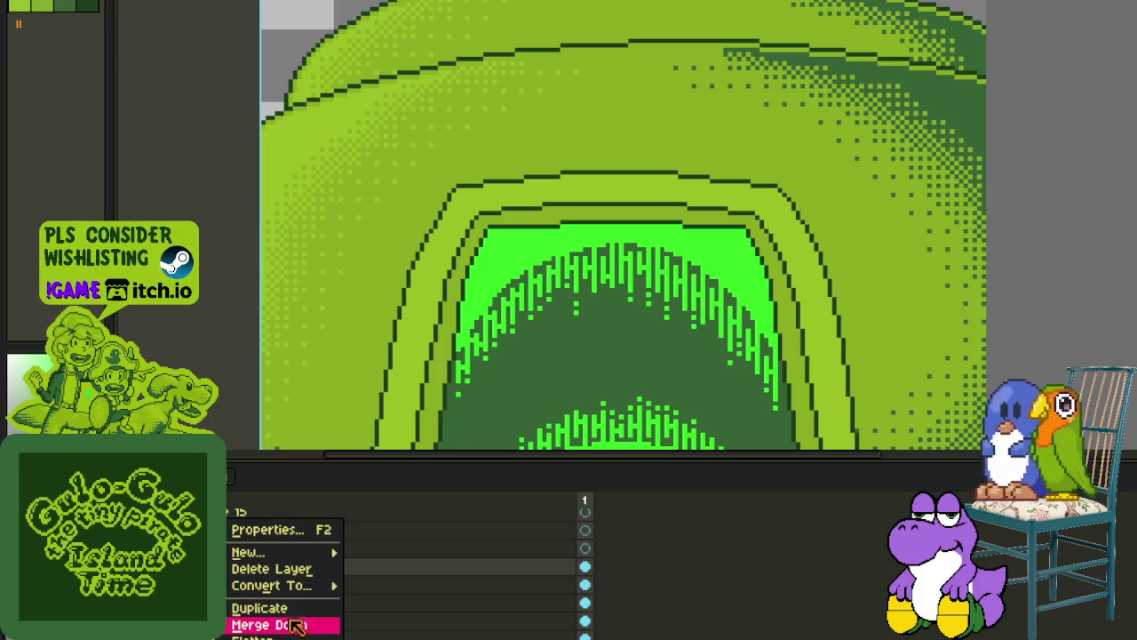
click(298, 622)
key(Tab)
scroll(515, 418, down, 5)
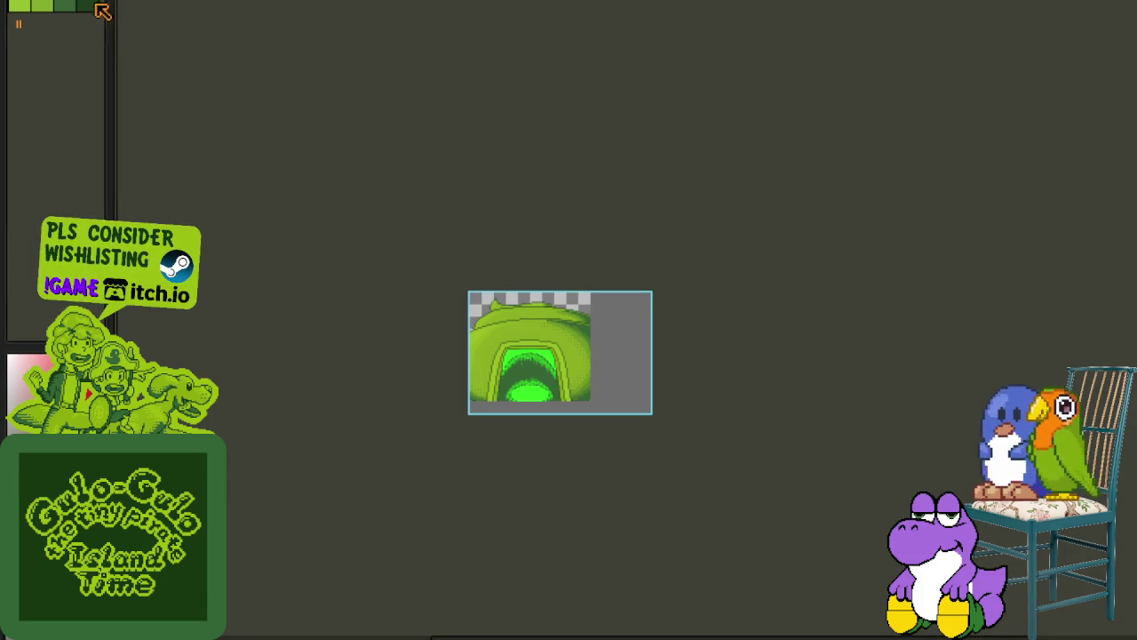
key(Tab)
key(Tab)
key(Tab)
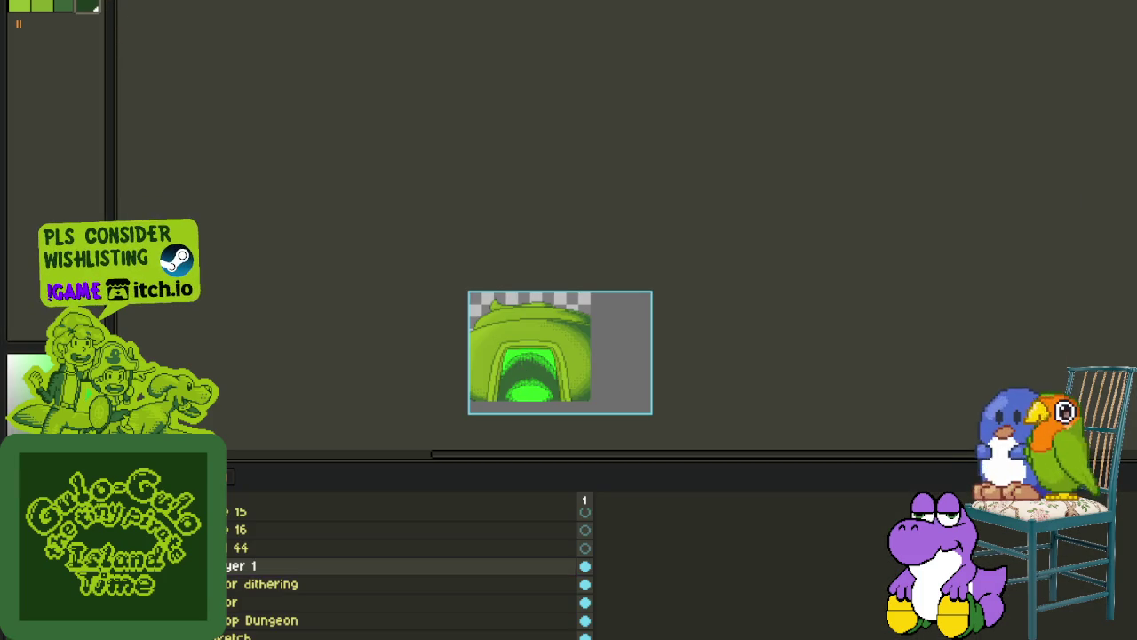
key(Tab)
scroll(572, 326, up, 5)
key(shift+r)
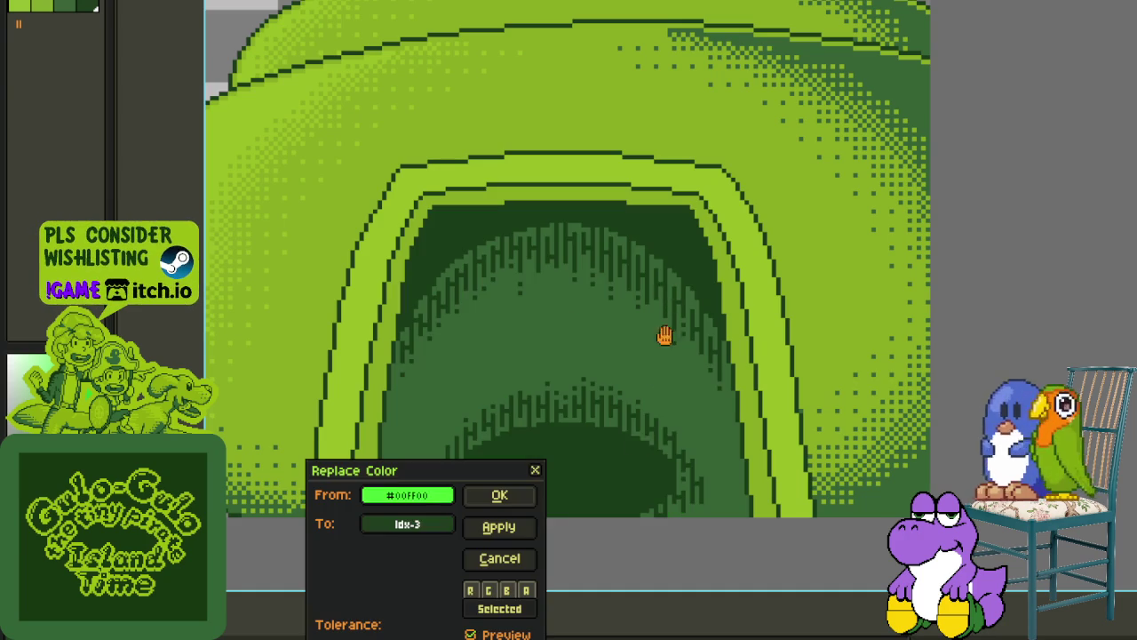
Replace all #00FF00 pixels with palette green idx-3 and review the tunnel.
click(510, 498)
scroll(520, 493, down, 5)
scroll(539, 471, down, 3)
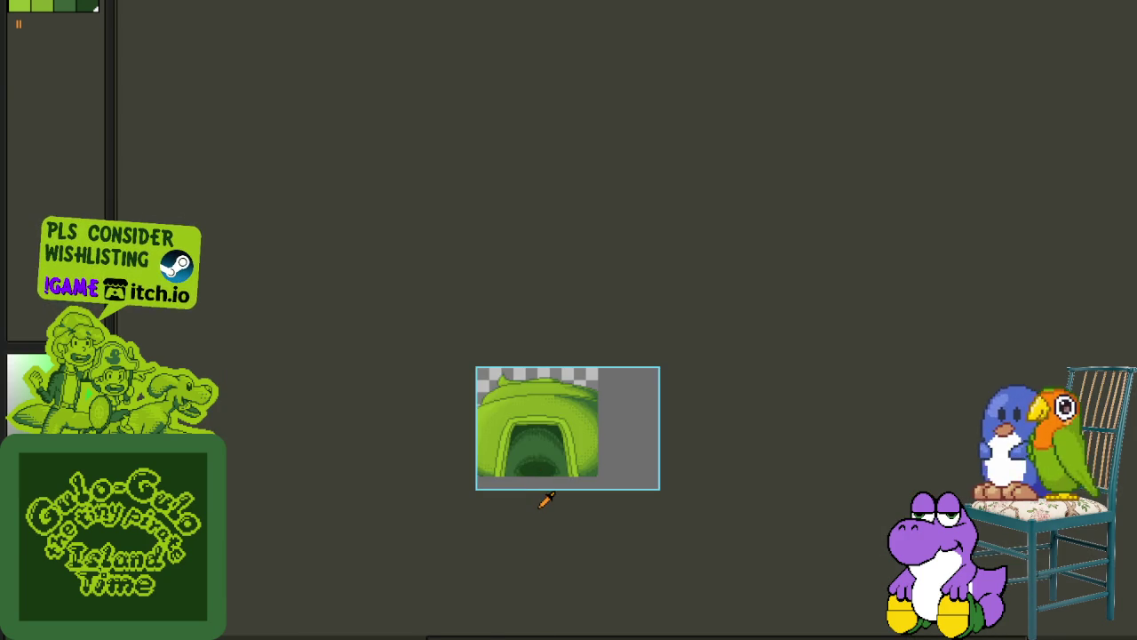
scroll(549, 495, up, 2)
drag(575, 472, 582, 491)
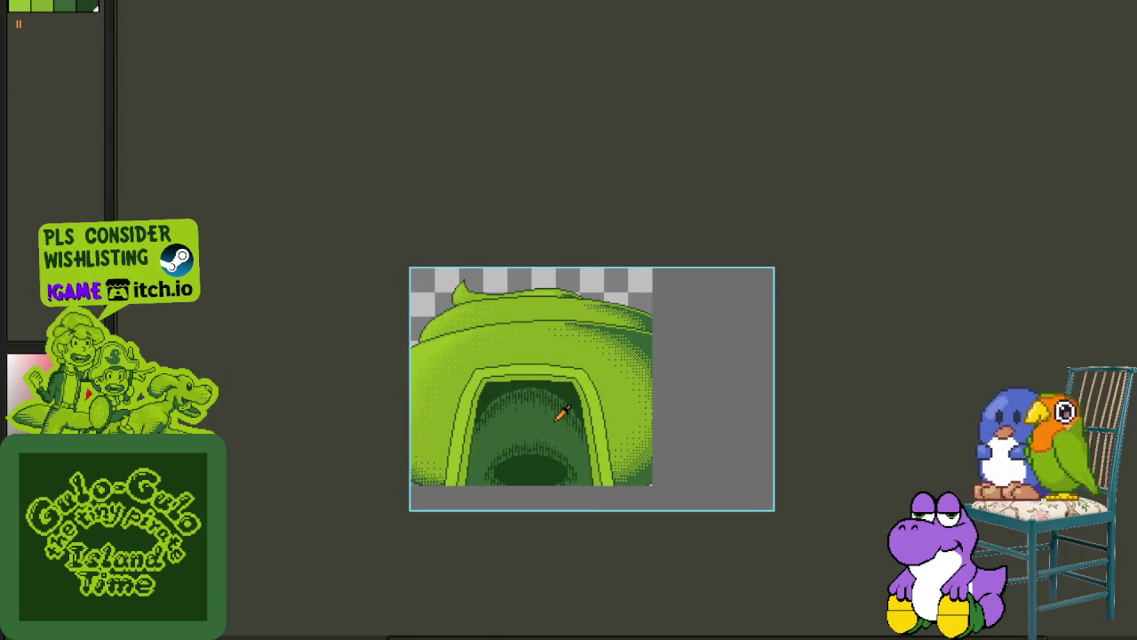
scroll(558, 433, up, 2)
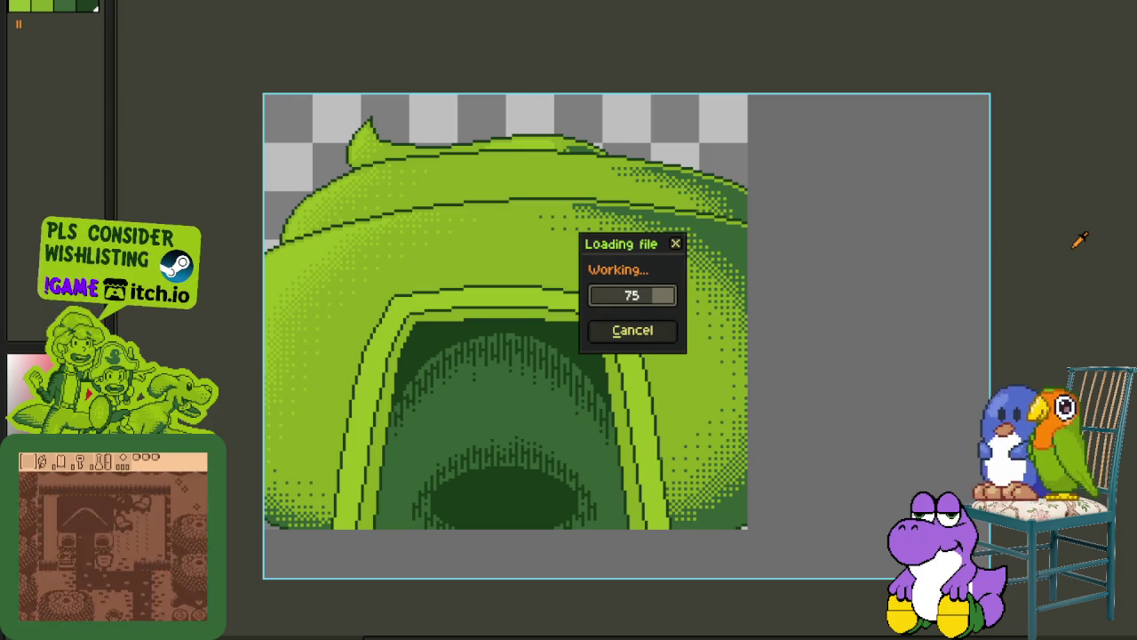
scroll(702, 368, up, 1)
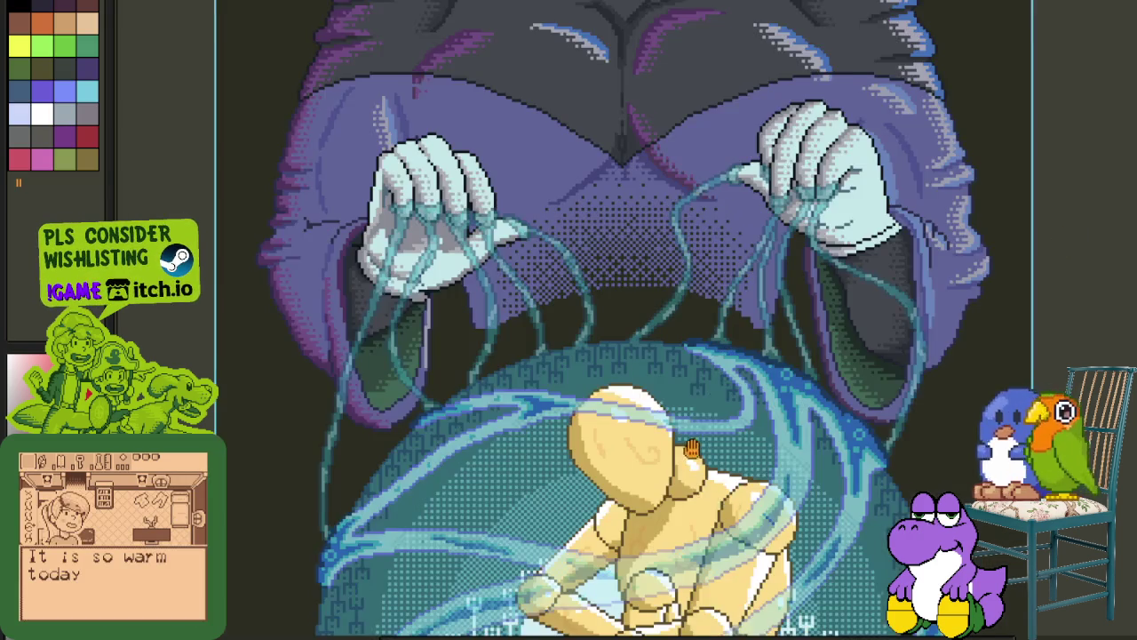
scroll(692, 449, up, 1)
scroll(597, 418, up, 1)
drag(613, 348, 604, 426)
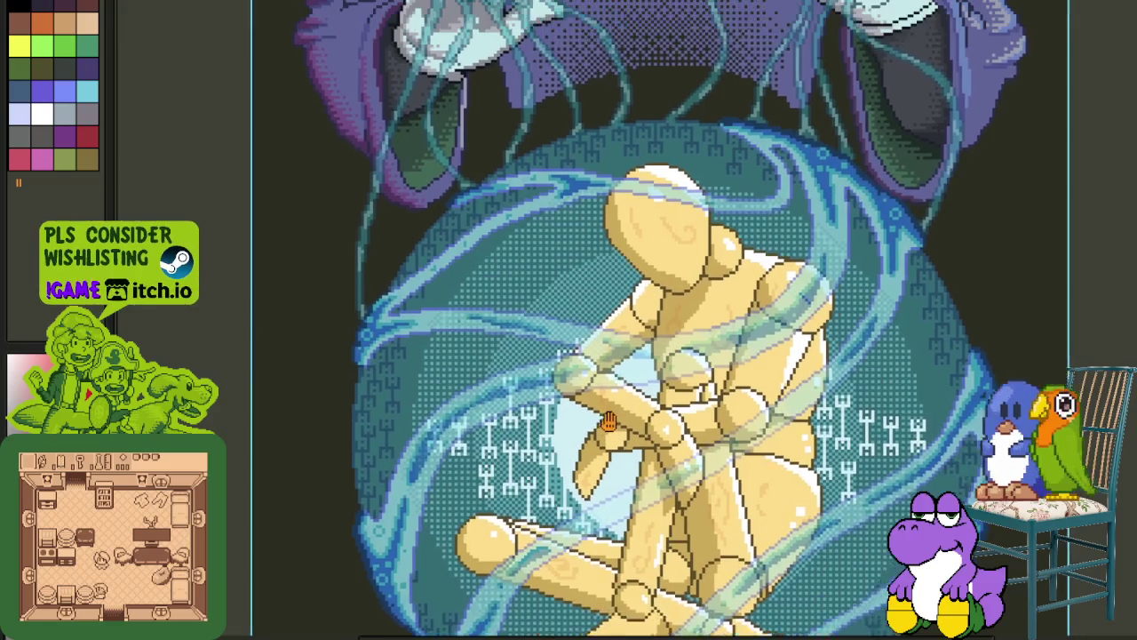
scroll(664, 160, up, 1)
scroll(667, 171, down, 1)
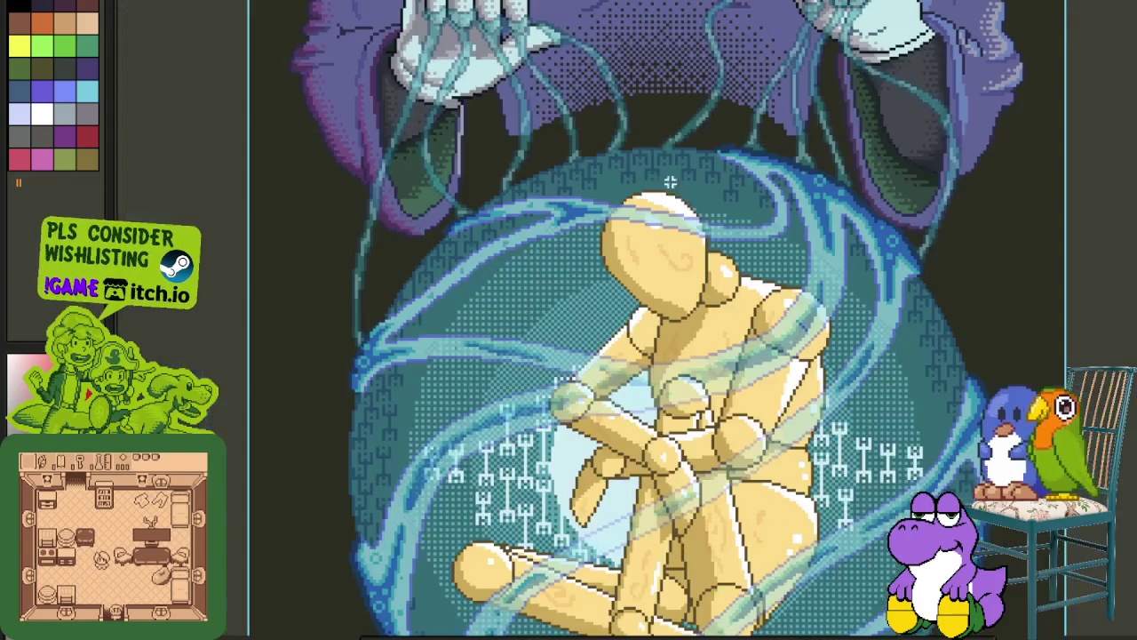
drag(800, 173, 711, 71)
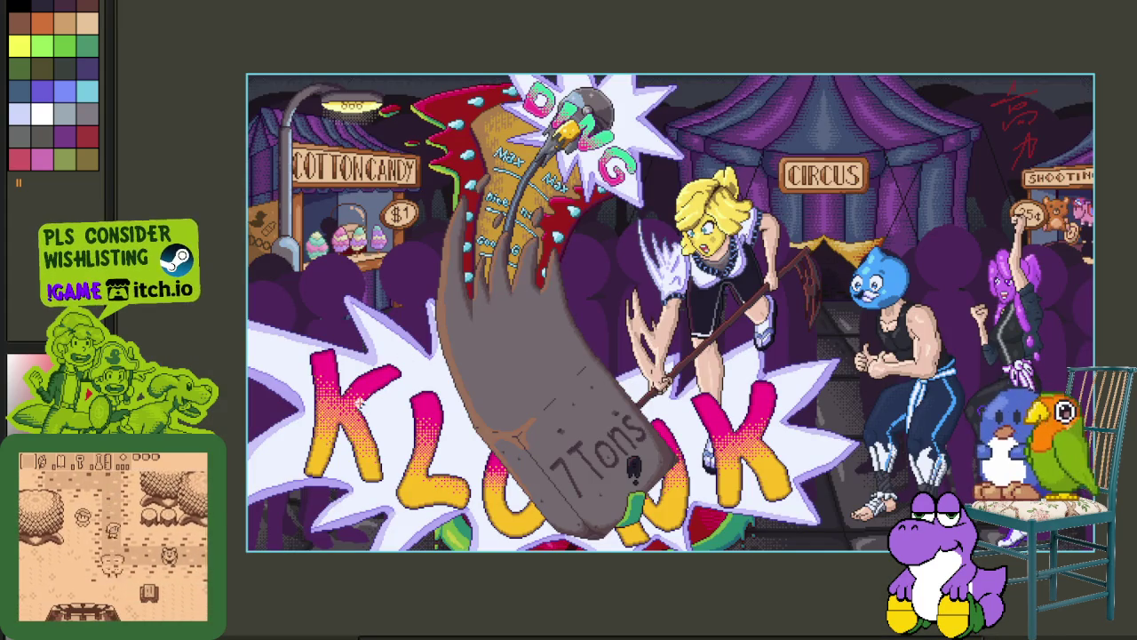
drag(862, 132, 728, 254)
scroll(729, 254, up, 3)
scroll(676, 231, down, 1)
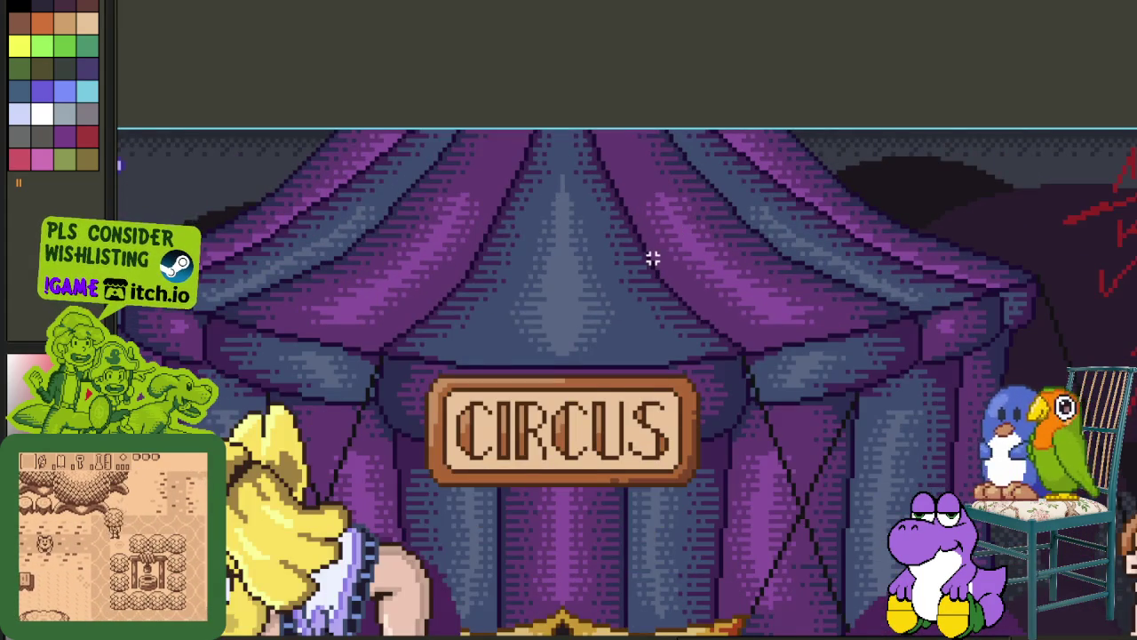
scroll(653, 254, down, 1)
drag(647, 267, 660, 213)
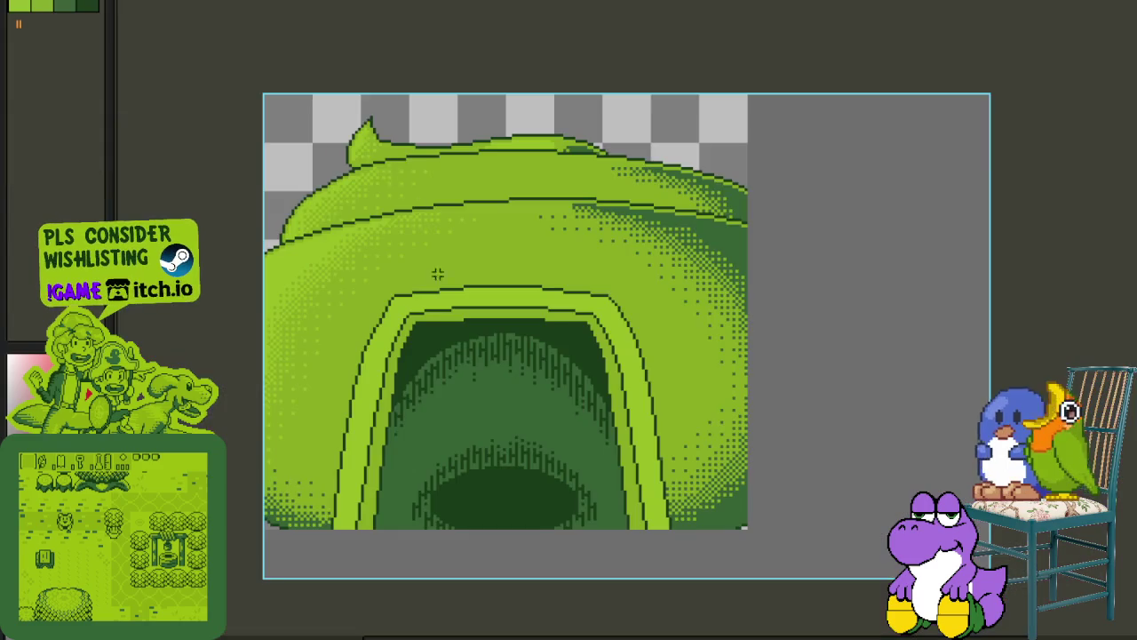
scroll(385, 345, up, 3)
scroll(365, 350, up, 1)
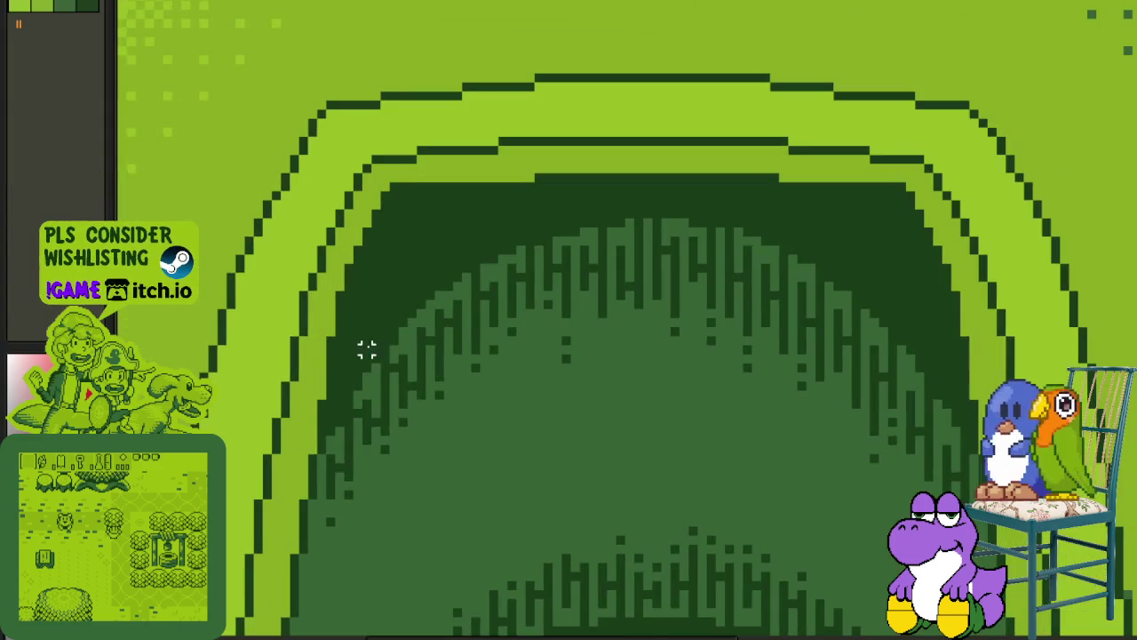
Add lighter green pixels and short vertical lines along the drip strokes inside the arch.
scroll(336, 399, up, 2)
scroll(342, 426, up, 1)
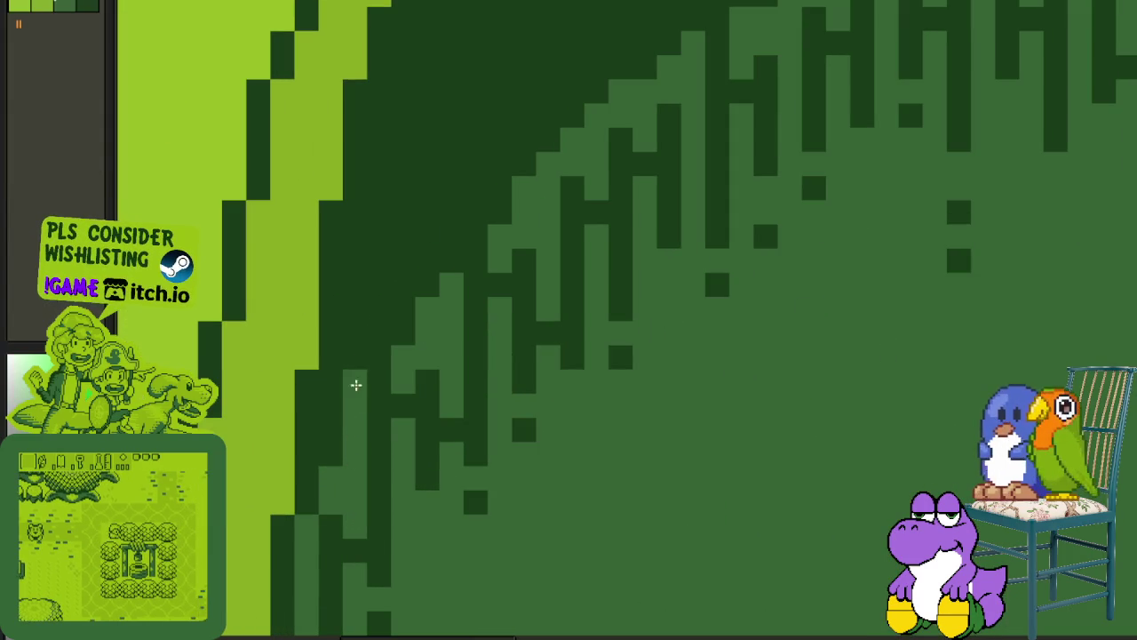
drag(419, 289, 408, 376)
click(369, 406)
drag(365, 414, 372, 267)
click(345, 359)
click(322, 349)
drag(320, 351, 323, 413)
mouse_move(427, 271)
mouse_down()
mouse_move(379, 385)
mouse_move(421, 246)
mouse_move(396, 330)
mouse_move(381, 335)
mouse_move(375, 322)
mouse_move(437, 329)
mouse_move(462, 337)
mouse_move(462, 358)
mouse_move(465, 241)
mouse_move(488, 267)
mouse_move(512, 251)
mouse_move(507, 287)
mouse_up()
click(387, 414)
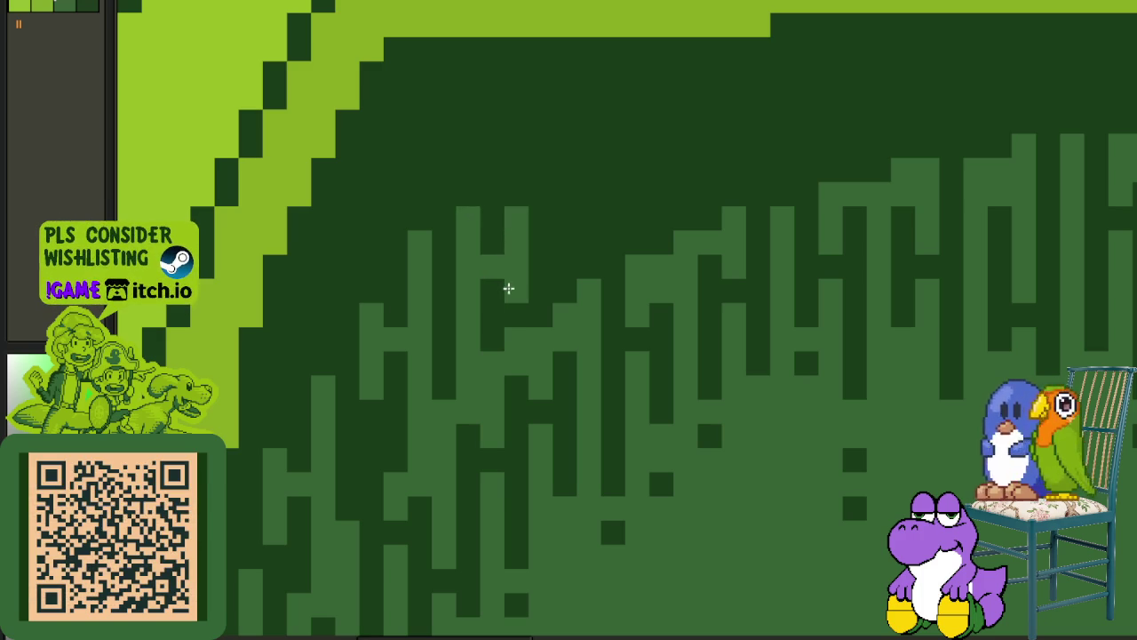
Zoom out to review the whole artwork.
scroll(508, 287, down, 3)
scroll(528, 292, down, 2)
scroll(546, 283, down, 1)
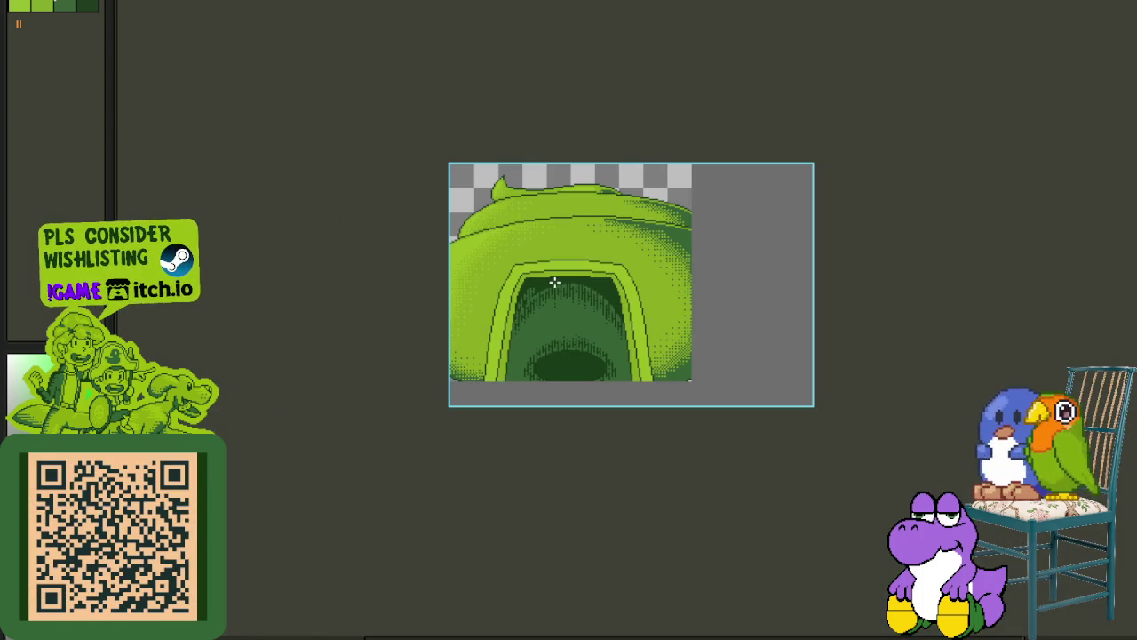
scroll(553, 282, up, 1)
scroll(524, 297, up, 1)
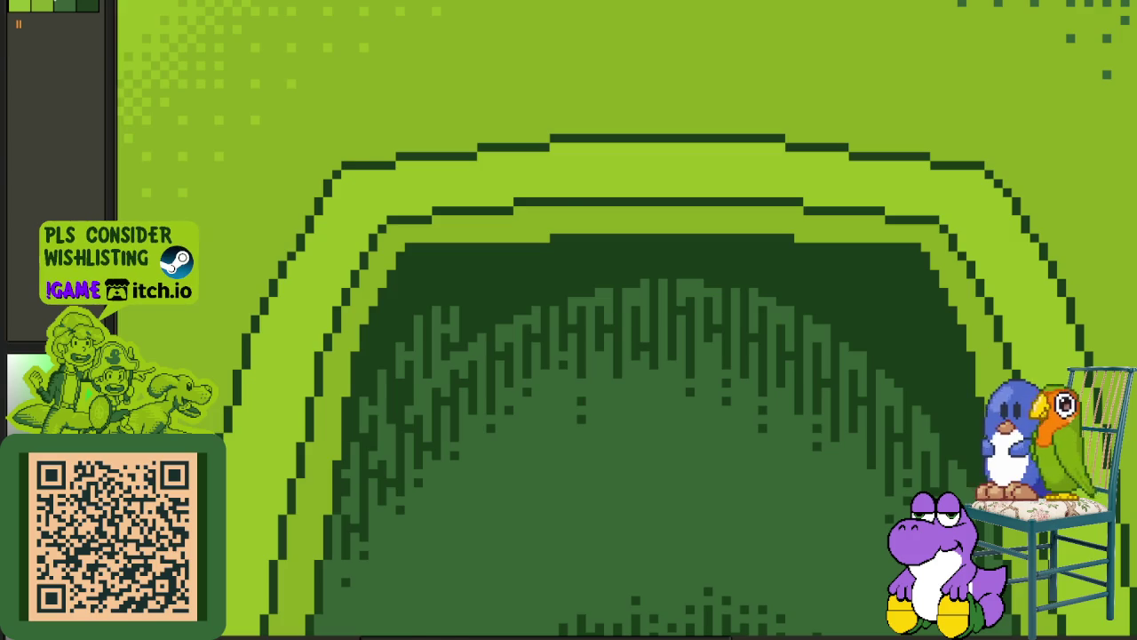
scroll(489, 187, down, 2)
scroll(489, 257, up, 1)
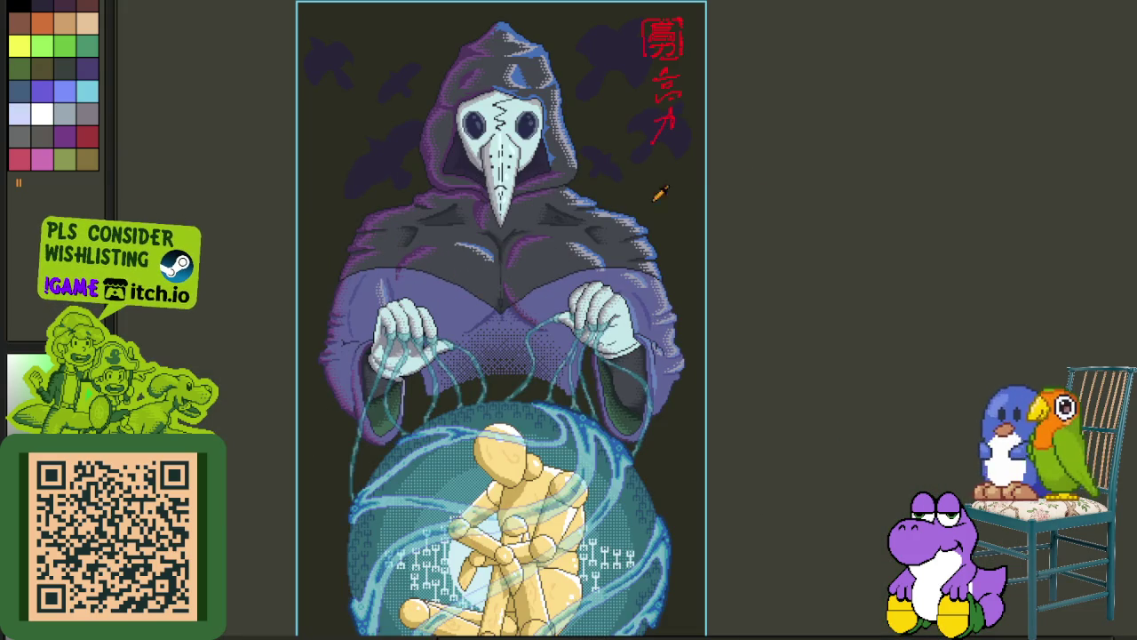
Select the whole circus canvas, then open the forest artwork with the giant fish.
drag(263, 33, 715, 511)
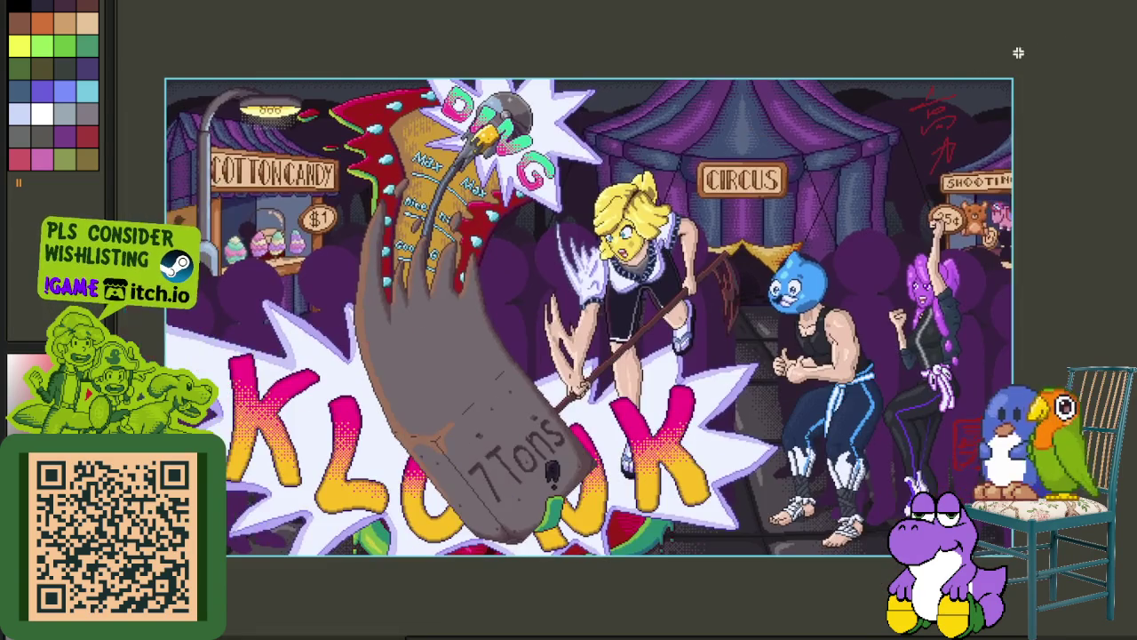
key(ctrl+a)
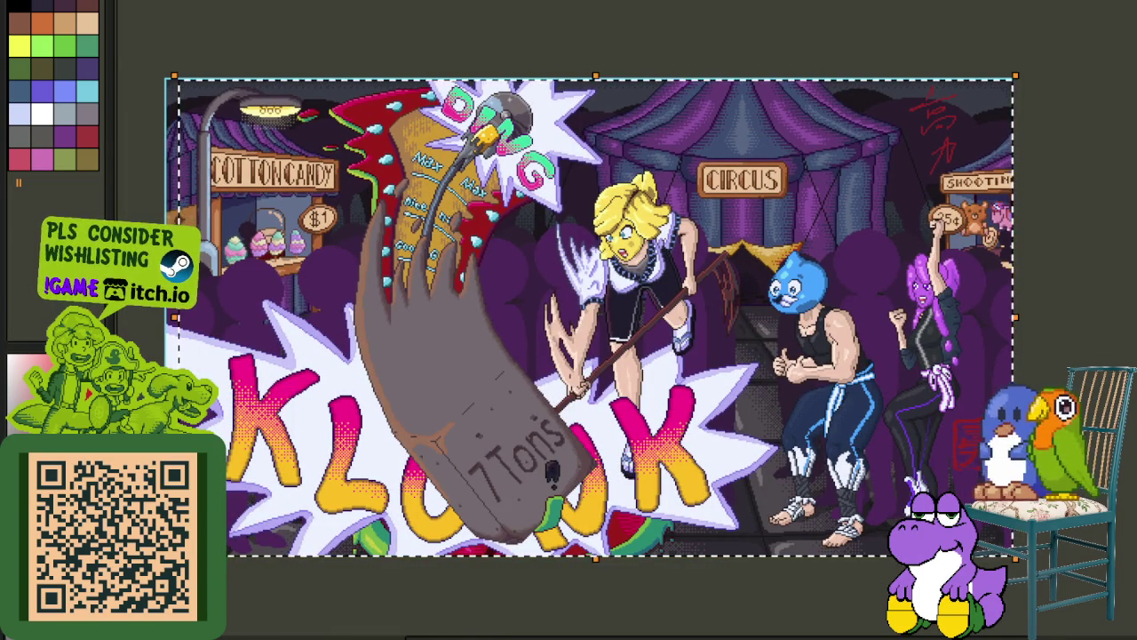
key(ctrl+o)
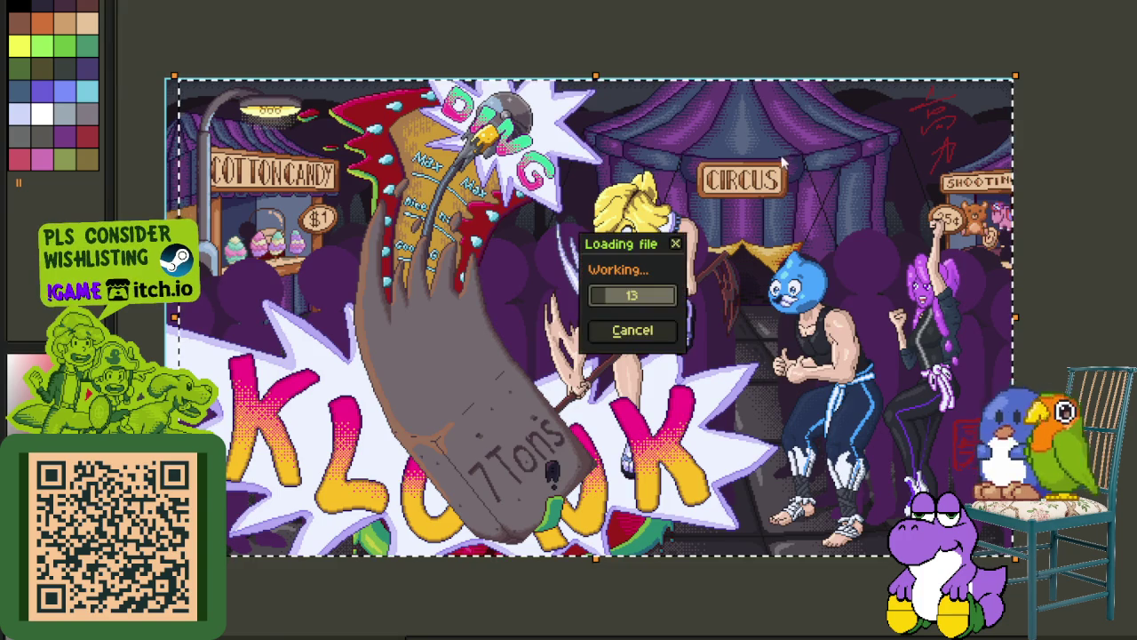
drag(334, 105, 1100, 554)
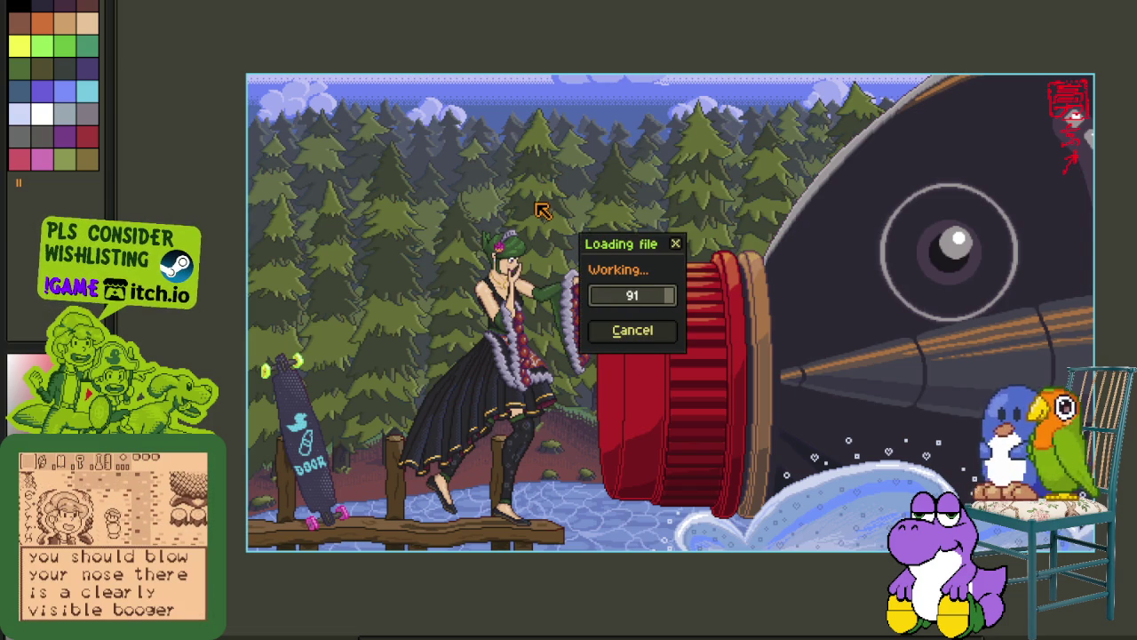
scroll(554, 271, down, 1)
scroll(554, 272, down, 1)
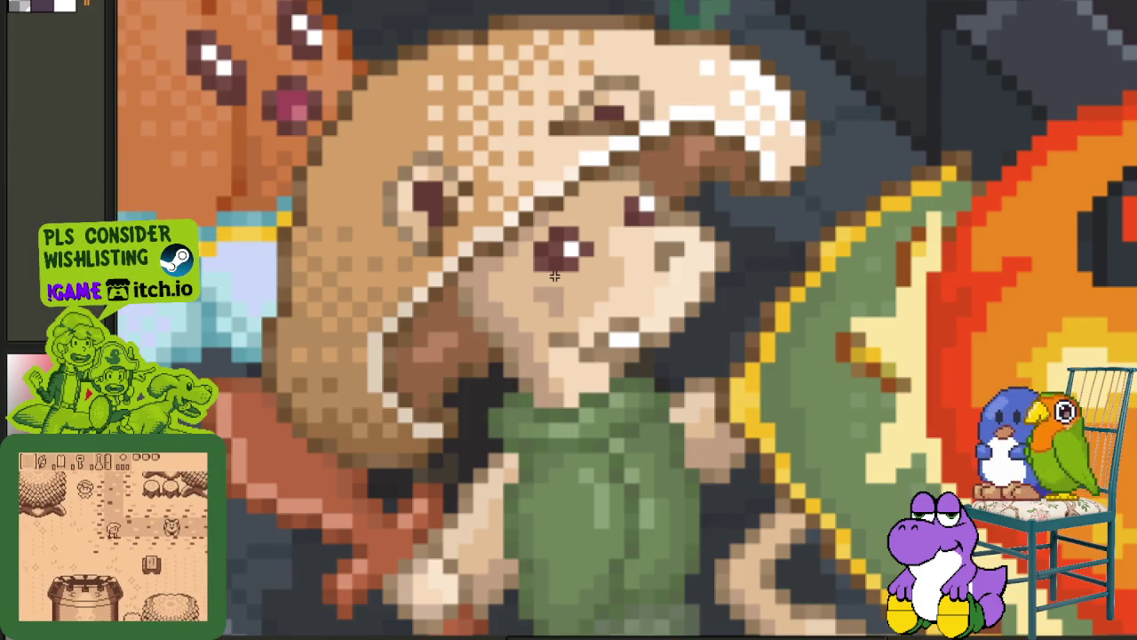
scroll(555, 274, down, 1)
scroll(555, 274, down, 1)
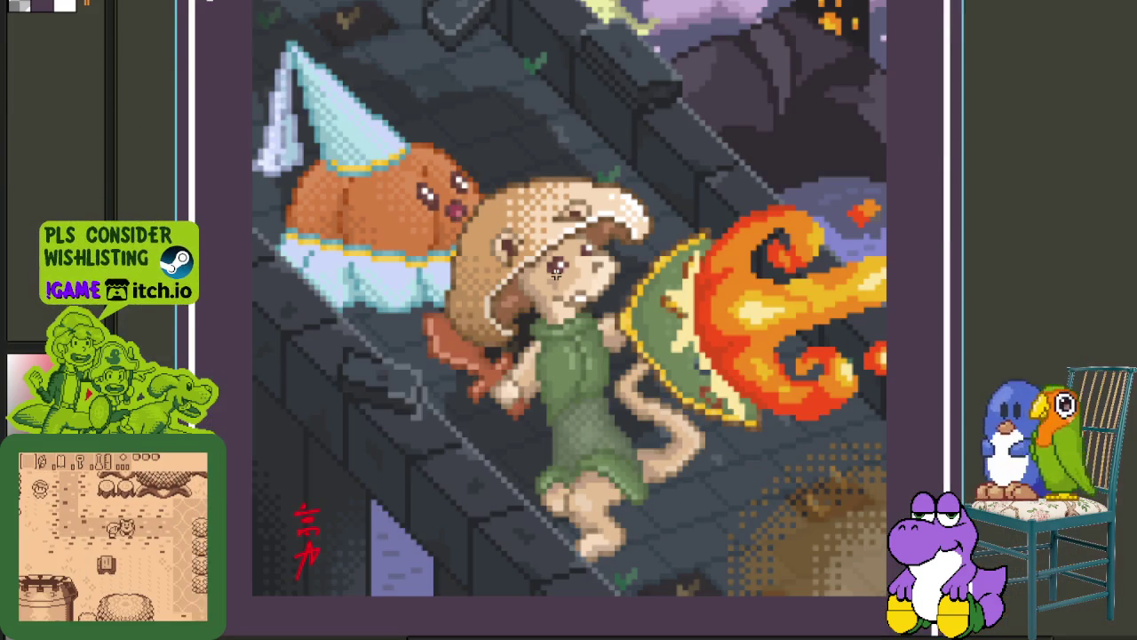
scroll(556, 273, down, 1)
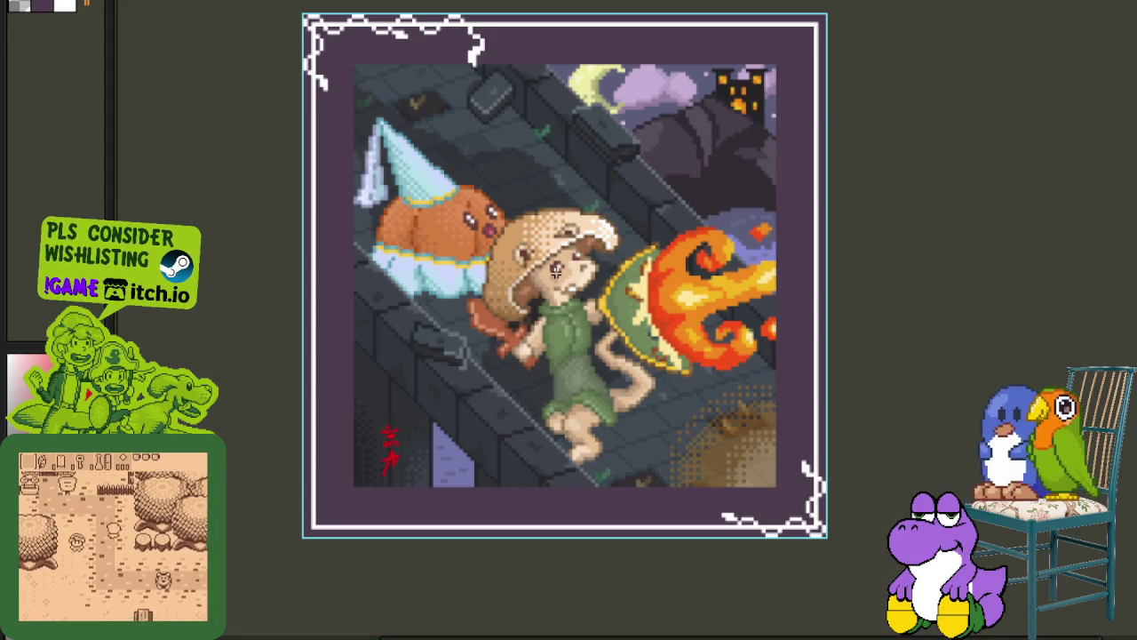
scroll(555, 272, down, 1)
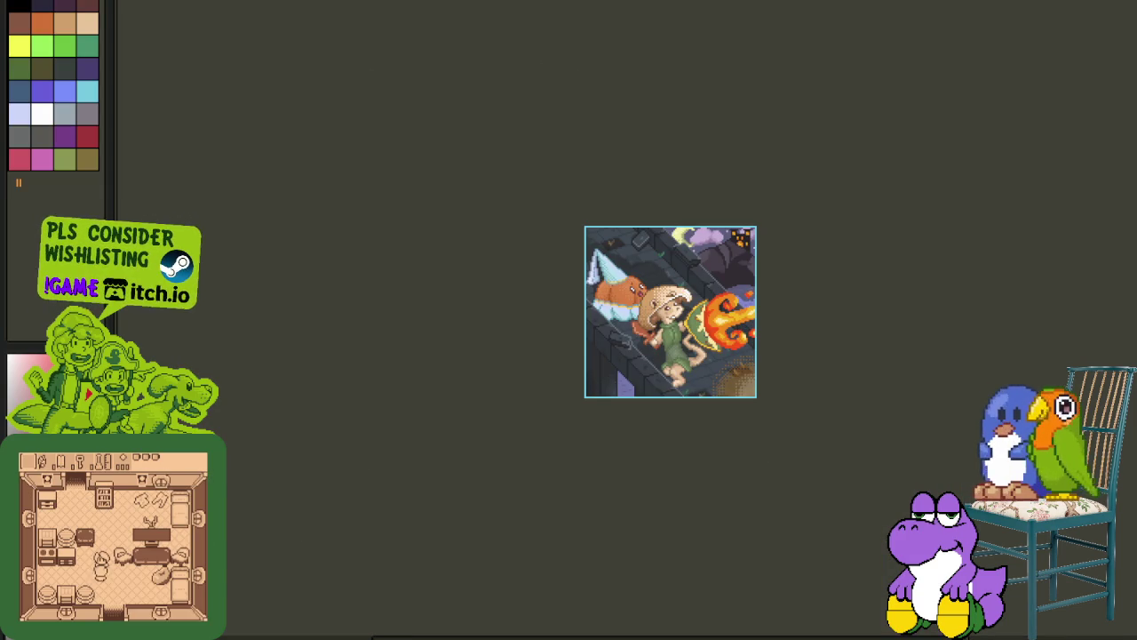
scroll(710, 262, up, 2)
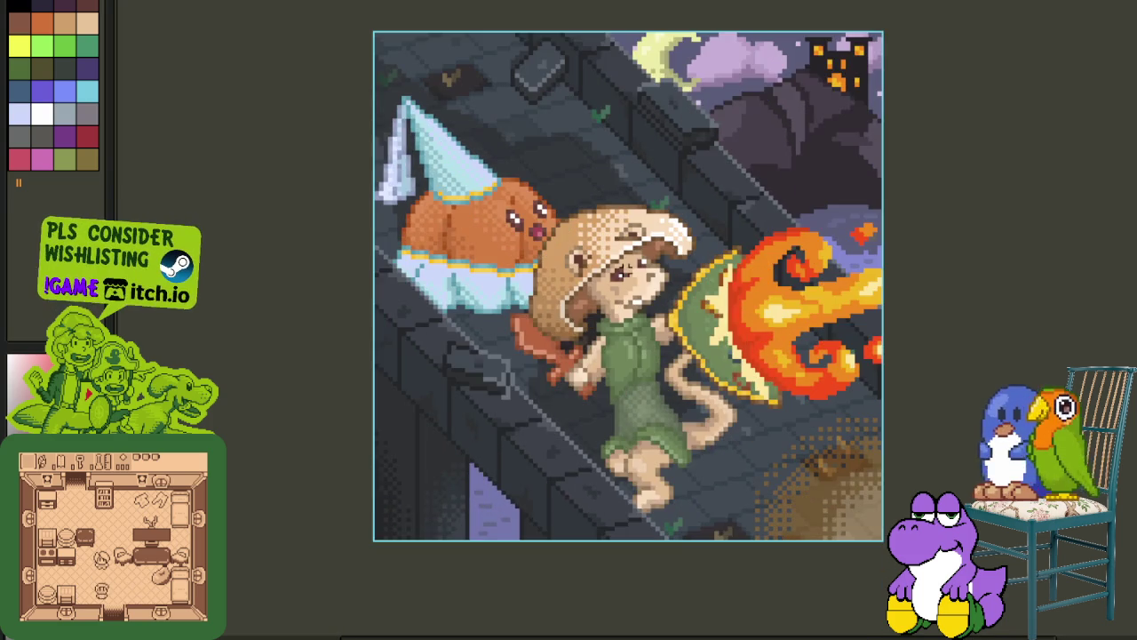
scroll(658, 266, up, 1)
drag(331, 88, 878, 634)
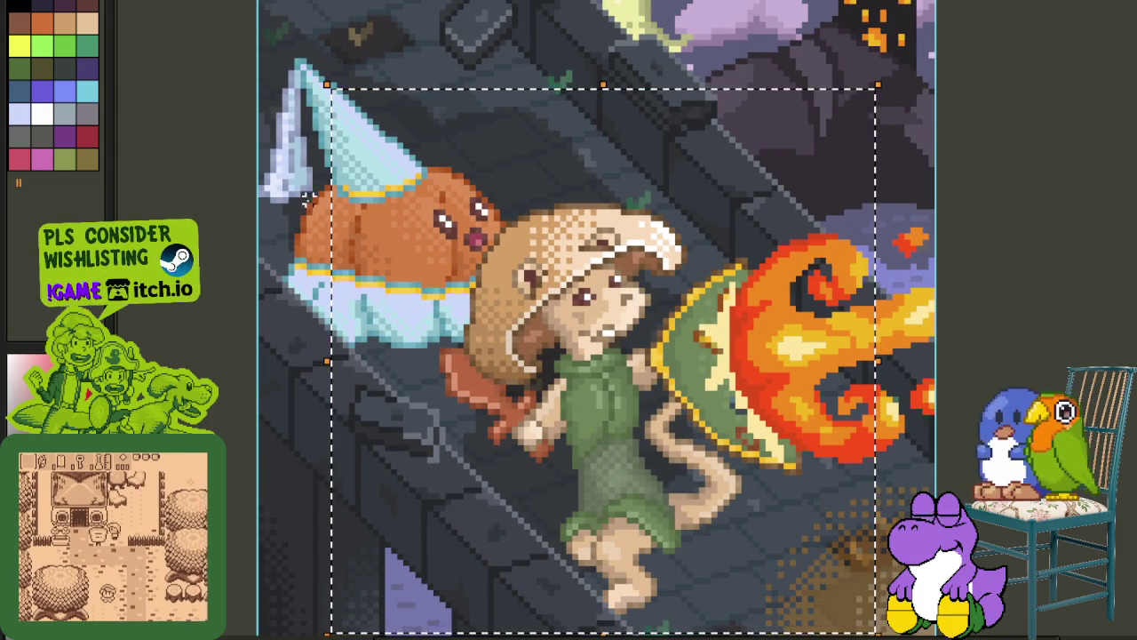
click(309, 249)
scroll(369, 255, down, 1)
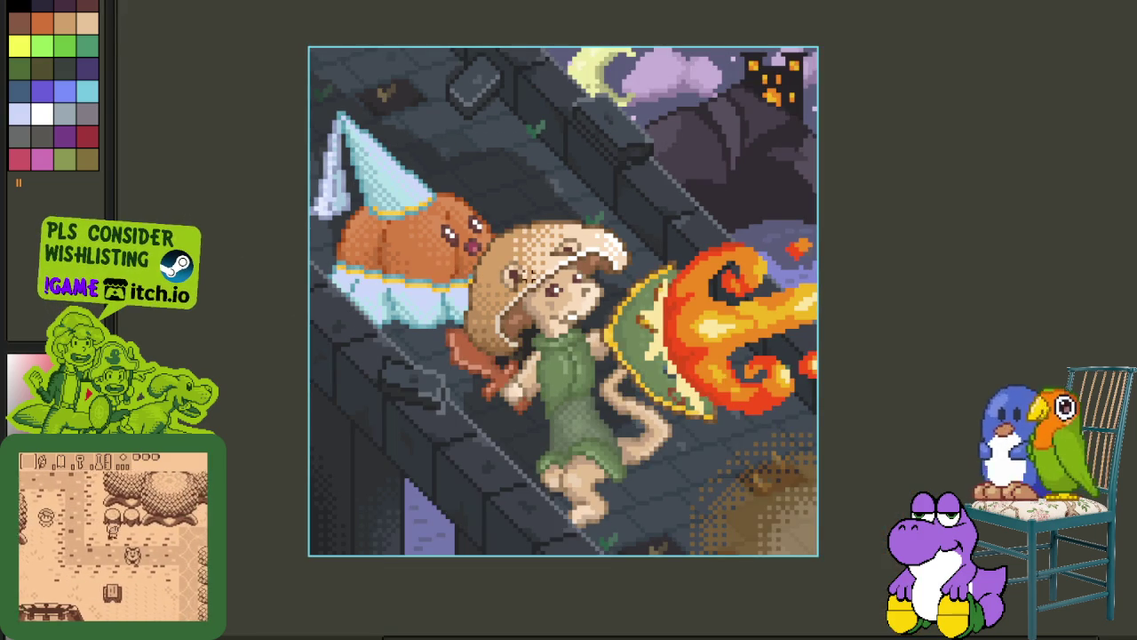
drag(464, 203, 706, 548)
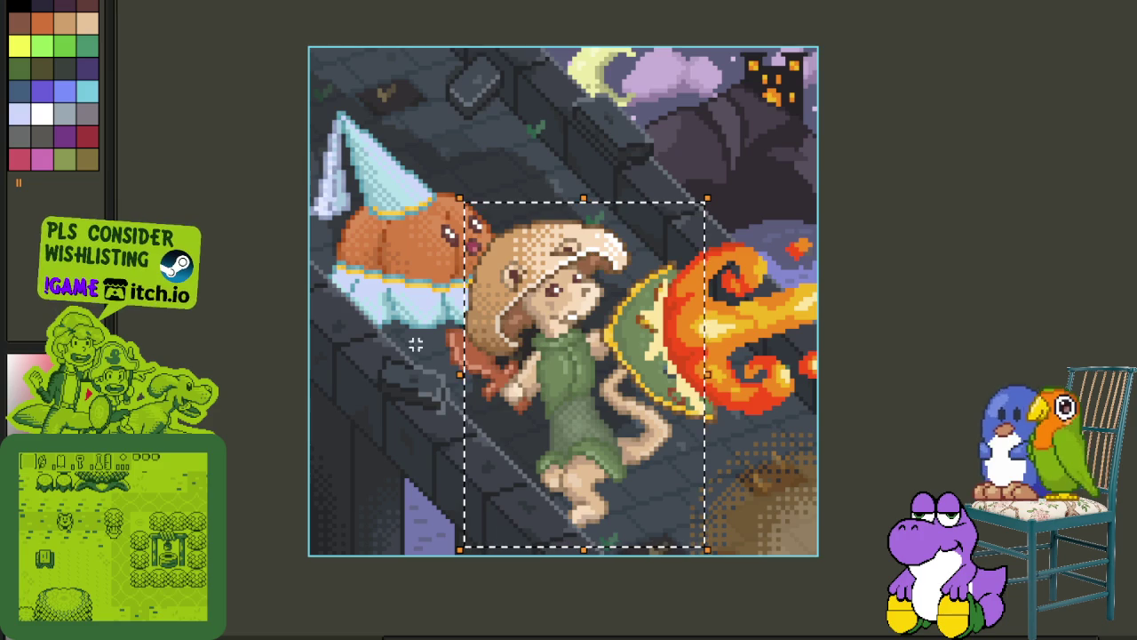
click(864, 367)
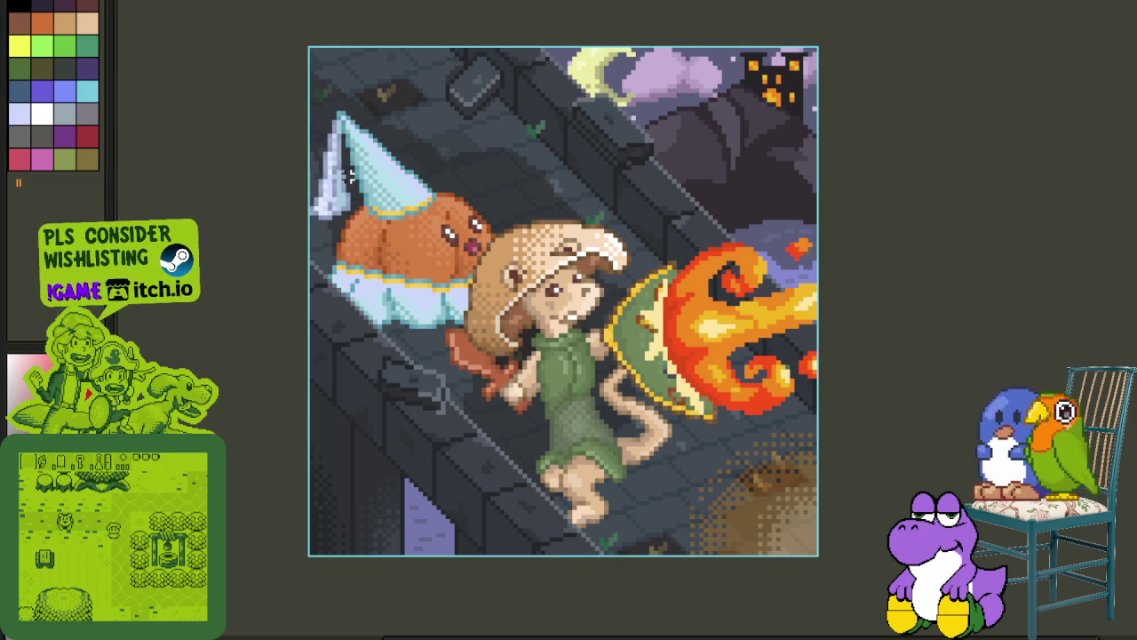
scroll(348, 175, up, 1)
drag(327, 165, 562, 411)
key(ctrl+d)
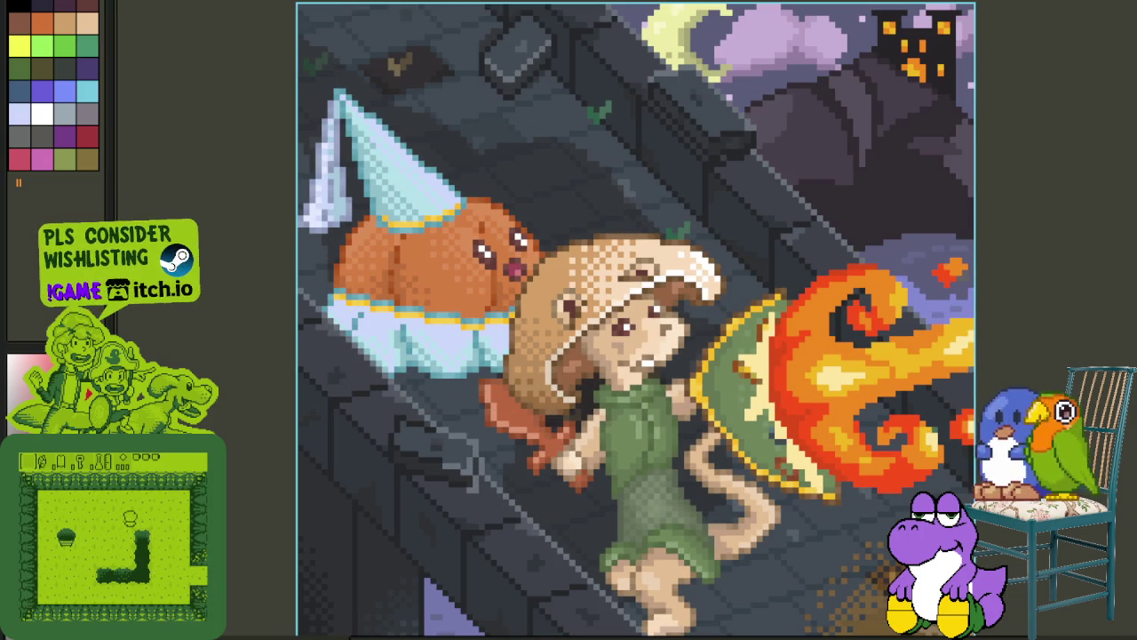
scroll(729, 200, down, 1)
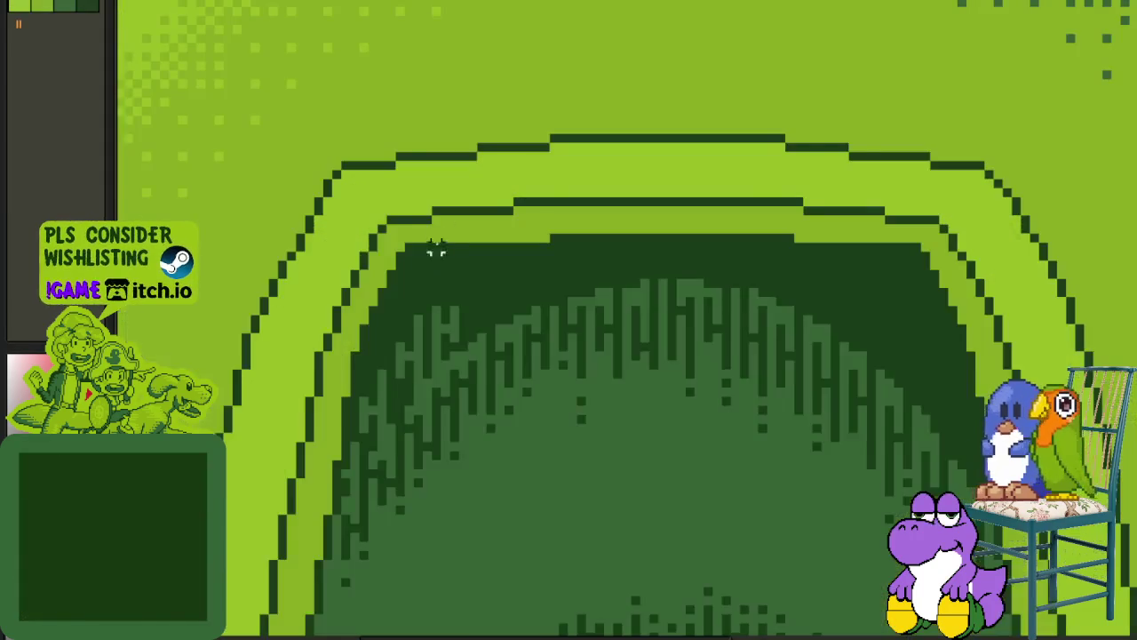
Zoom into the doorway and dismiss the frame-duration settings without changes.
scroll(507, 310, up, 2)
scroll(459, 329, up, 2)
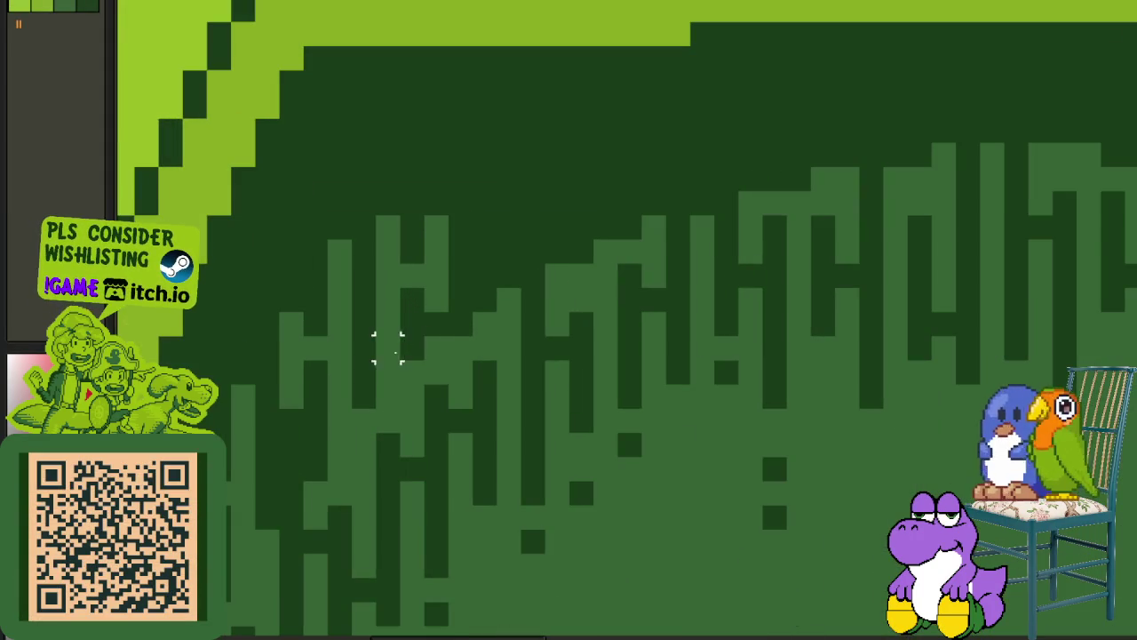
key(p)
click(702, 327)
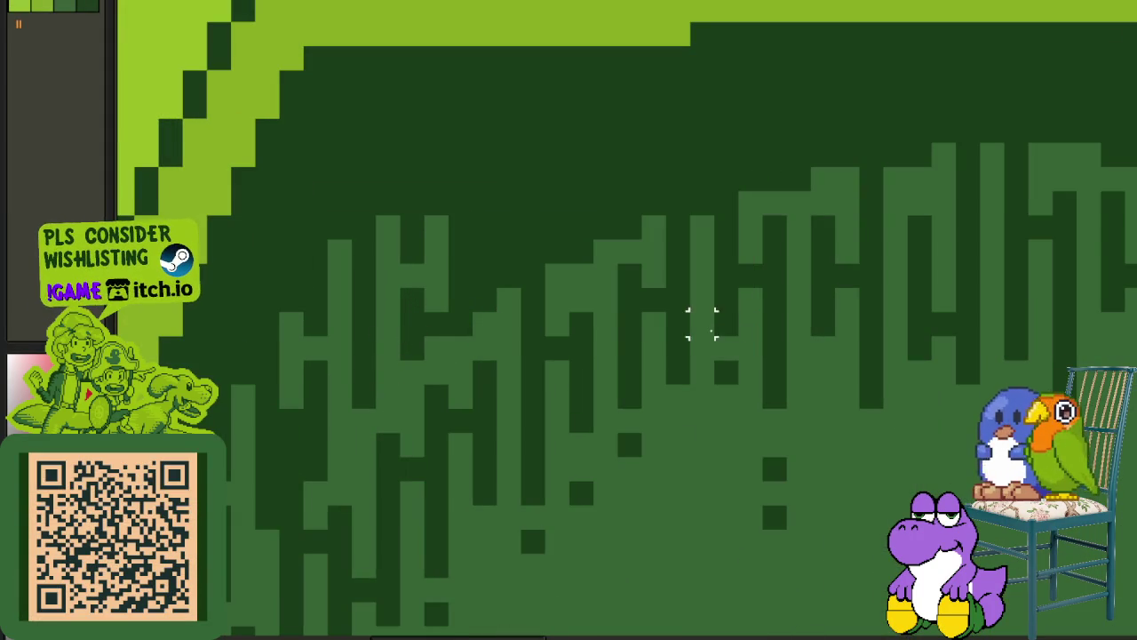
key(v)
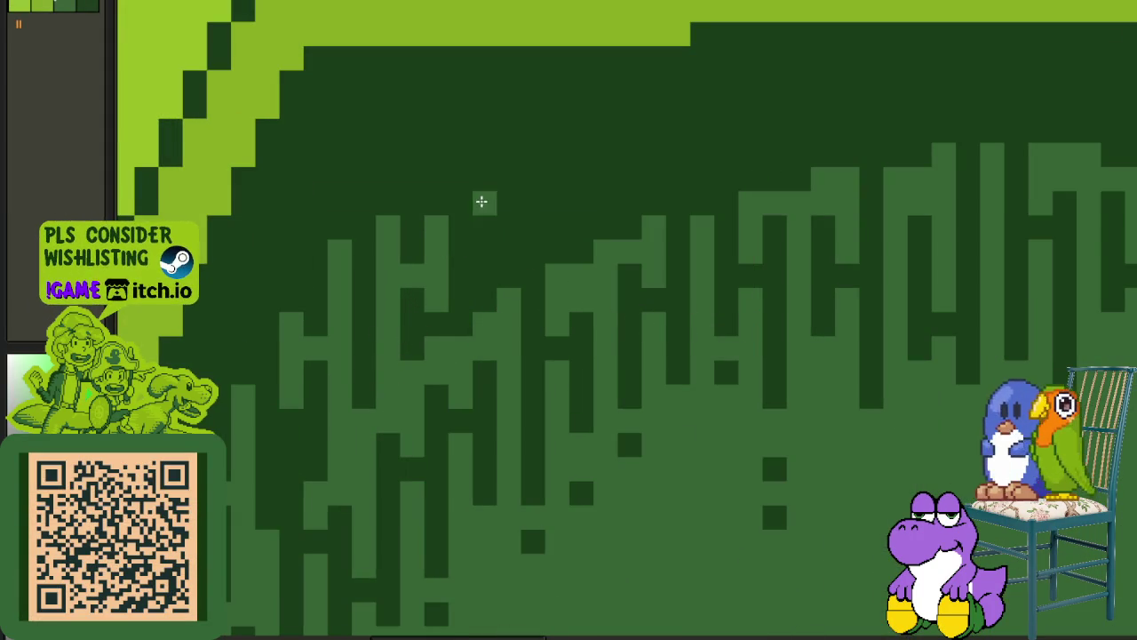
Paint five light-green drip columns into the doorway's arched dark top.
mouse_move(479, 189)
mouse_down()
mouse_move(483, 304)
mouse_move(523, 193)
mouse_move(521, 242)
mouse_up()
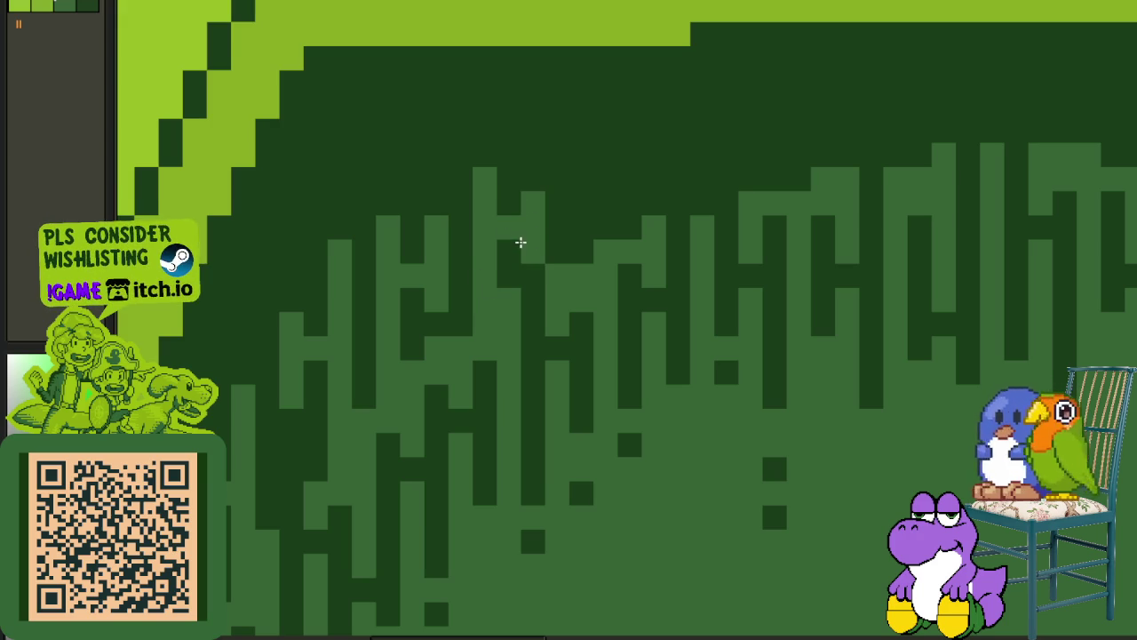
mouse_move(578, 205)
mouse_down()
mouse_move(577, 140)
mouse_move(616, 150)
mouse_up()
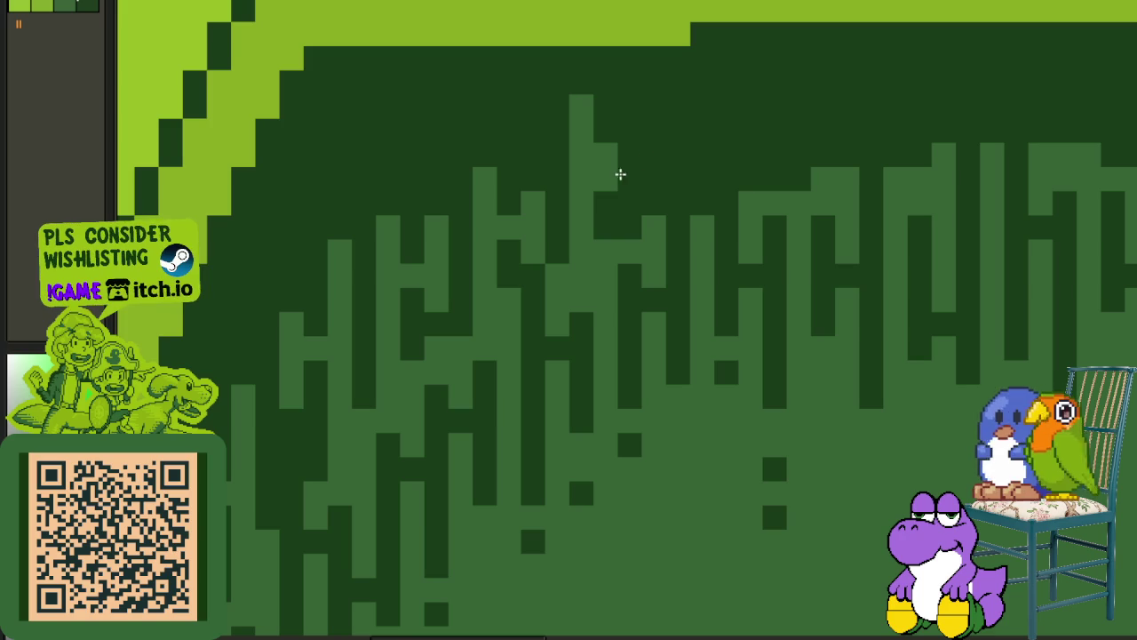
mouse_move(624, 134)
mouse_down()
mouse_move(619, 186)
mouse_move(551, 279)
mouse_up()
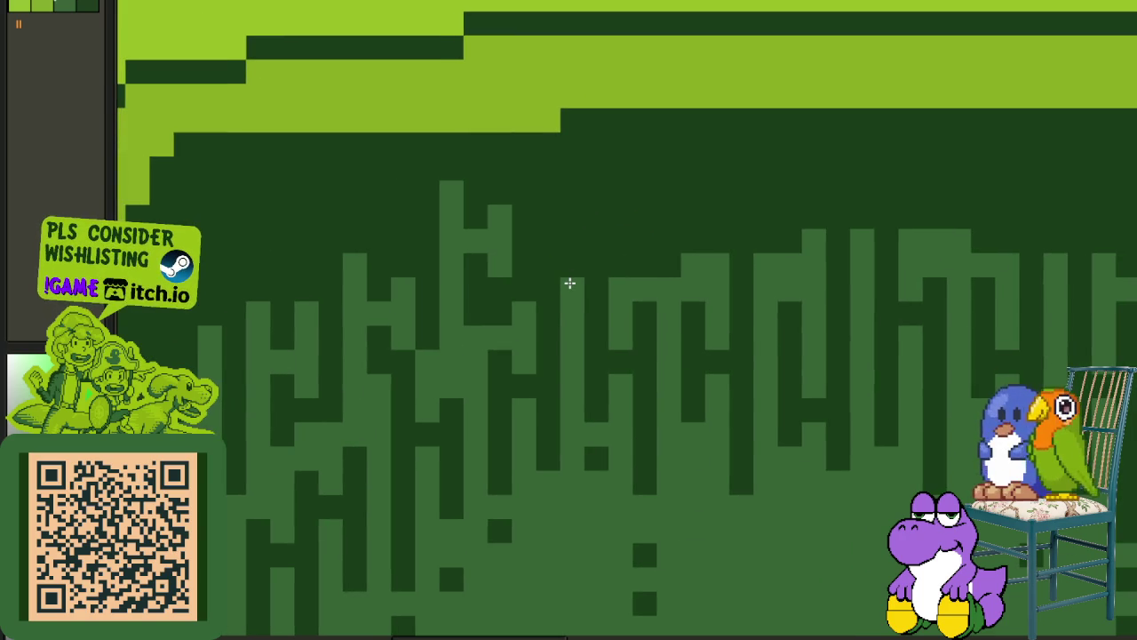
drag(570, 283, 580, 190)
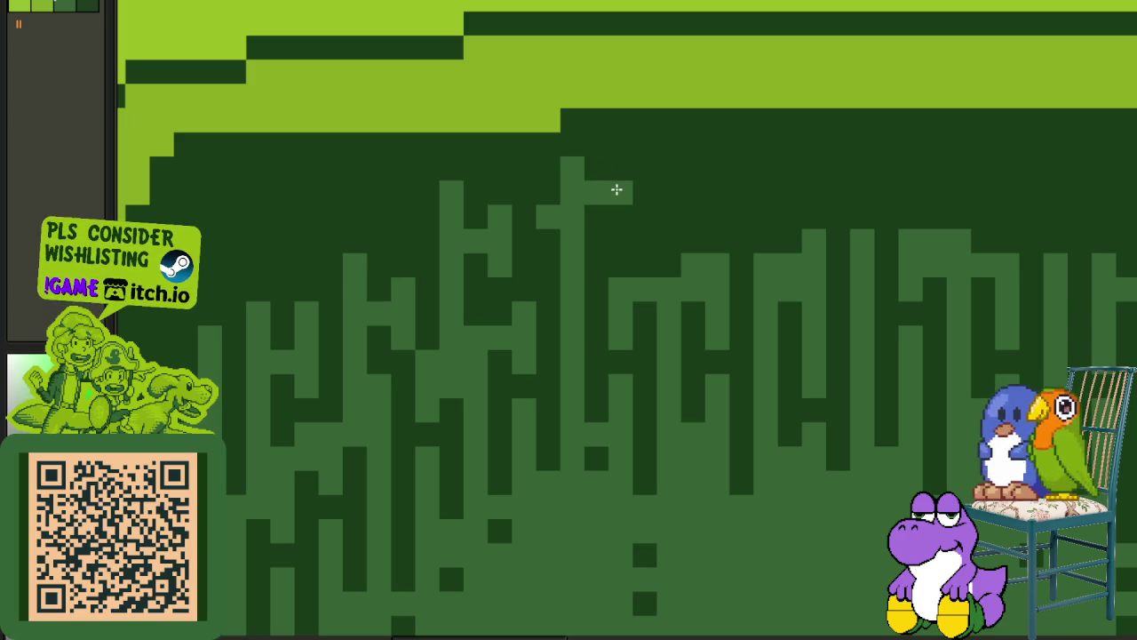
mouse_move(620, 183)
mouse_down()
mouse_move(618, 236)
mouse_move(668, 163)
mouse_move(716, 168)
mouse_move(707, 187)
mouse_up()
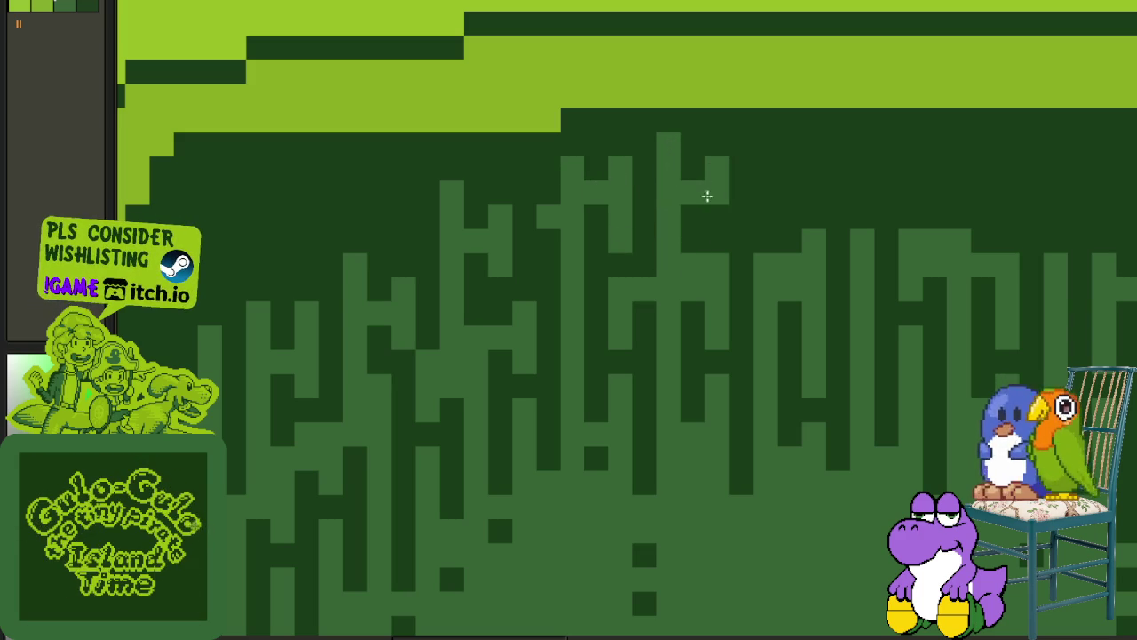
scroll(708, 211, down, 2)
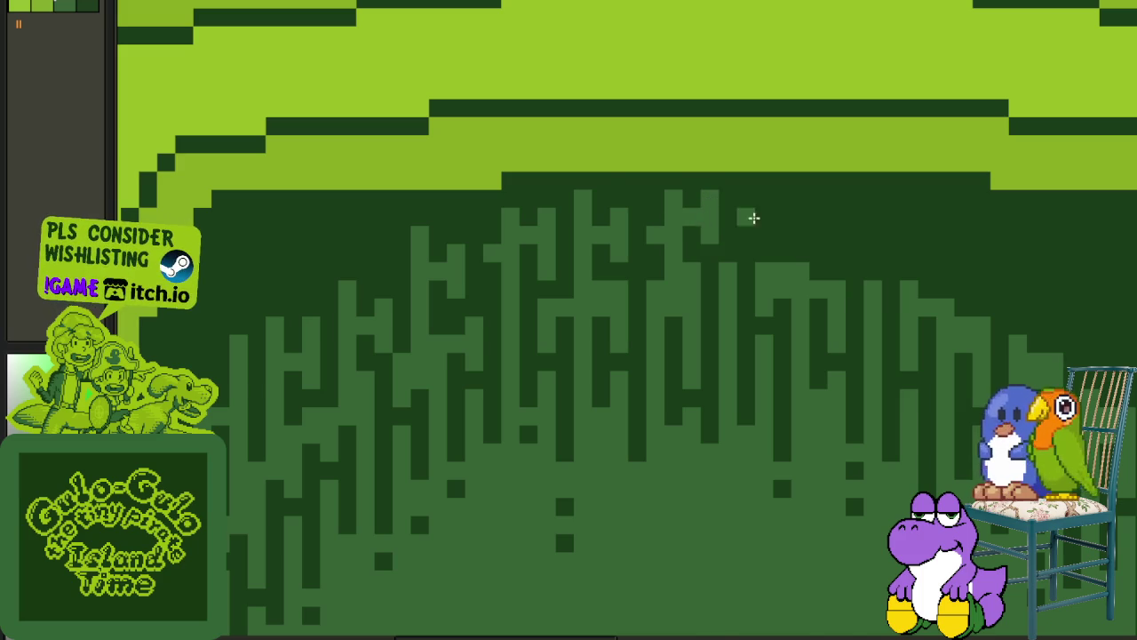
scroll(729, 219, down, 3)
scroll(868, 234, down, 1)
Add light-green drip strokes and pixels toward the doorway's upper right.
scroll(897, 257, up, 1)
scroll(802, 267, down, 1)
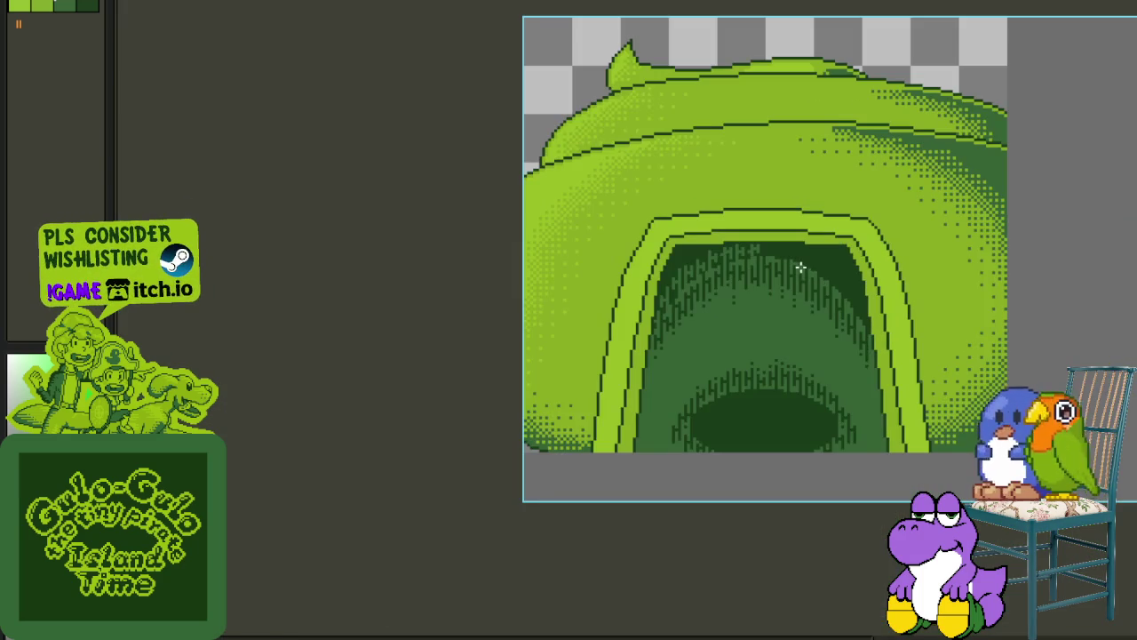
scroll(801, 267, up, 1)
scroll(787, 261, up, 2)
scroll(747, 236, up, 1)
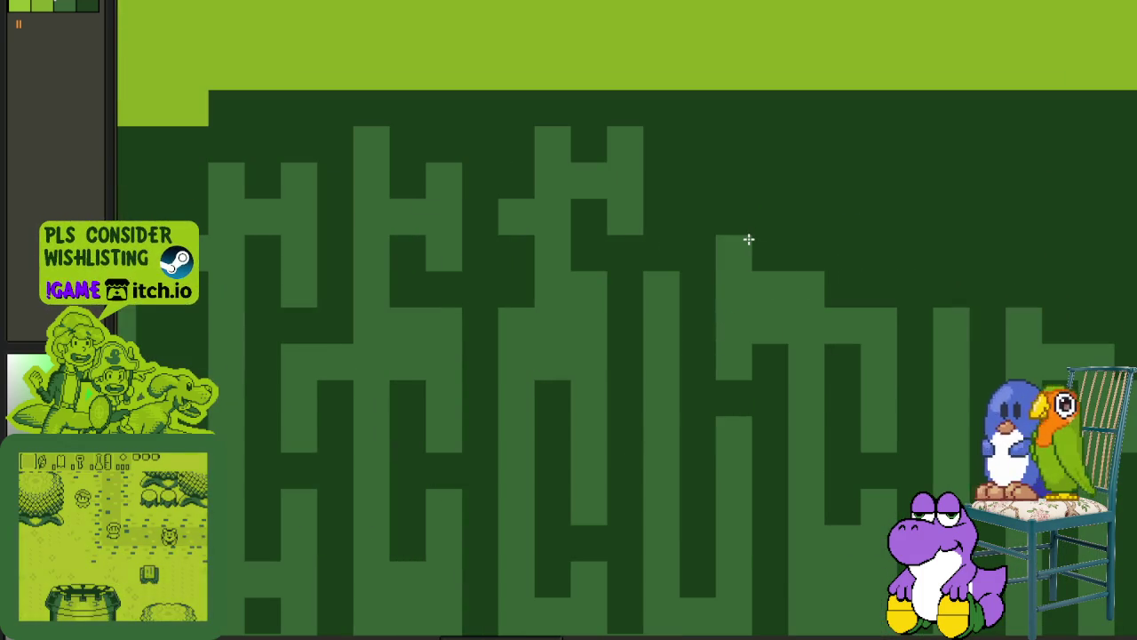
mouse_move(752, 240)
mouse_down()
mouse_move(764, 148)
mouse_move(734, 181)
mouse_move(709, 161)
mouse_move(706, 213)
mouse_up()
click(709, 160)
mouse_move(825, 225)
mouse_down()
mouse_move(817, 235)
mouse_move(669, 254)
mouse_up()
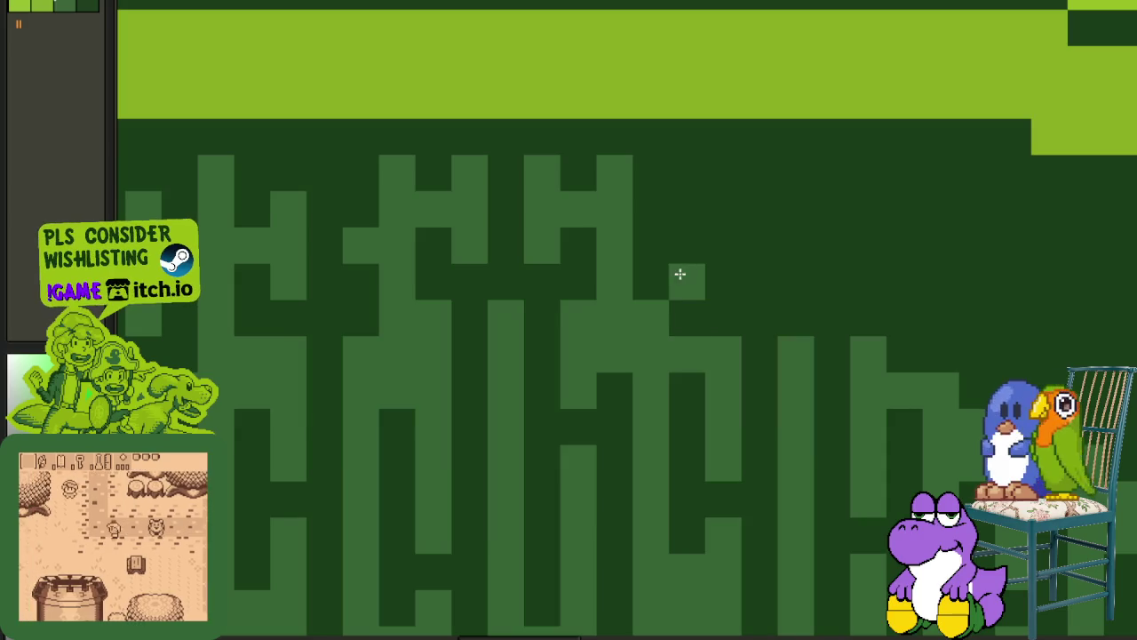
mouse_move(682, 293)
mouse_down()
mouse_move(685, 193)
mouse_move(718, 228)
mouse_move(741, 214)
mouse_move(749, 261)
mouse_move(741, 229)
mouse_up()
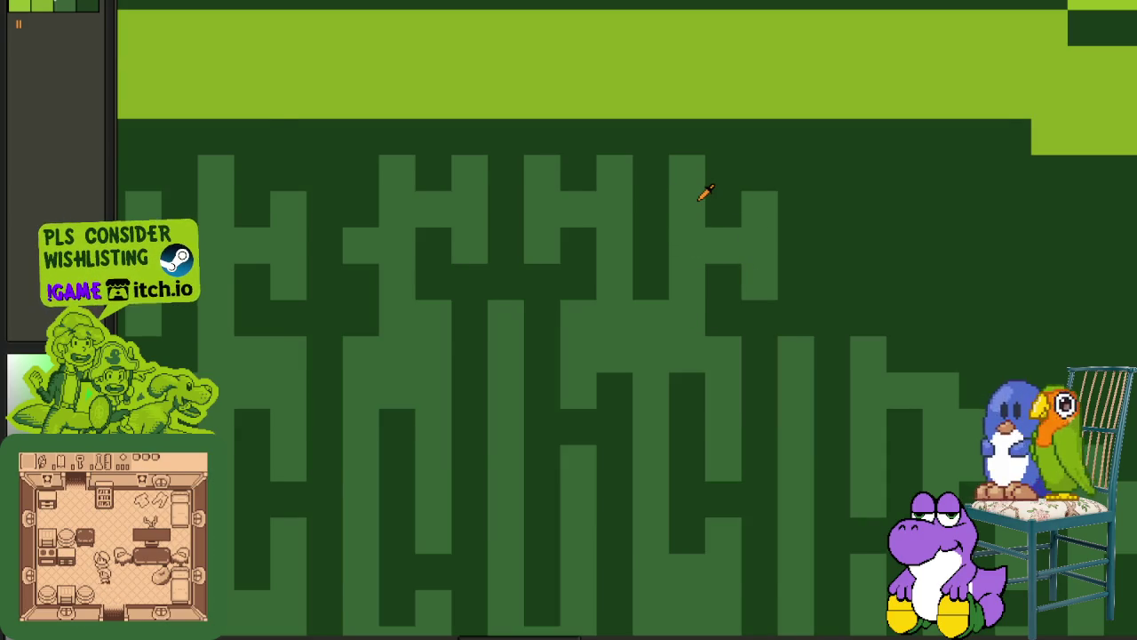
Paint a drip column, redo it one cell further left, and add a longer column beside it.
scroll(705, 193, down, 1)
drag(791, 229, 655, 262)
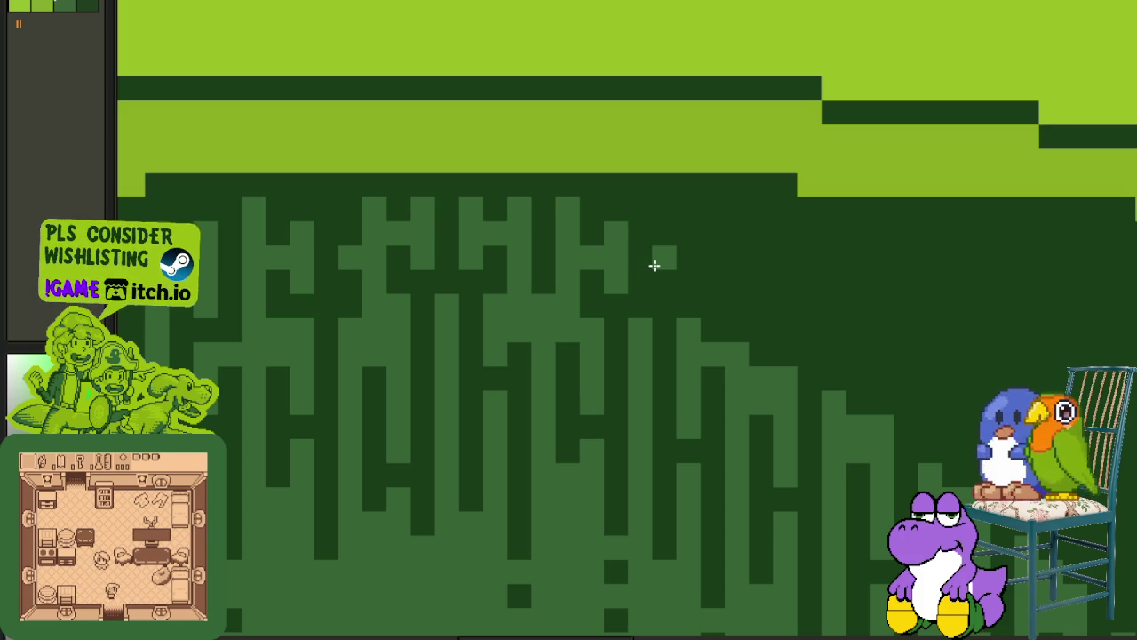
scroll(691, 298, up, 1)
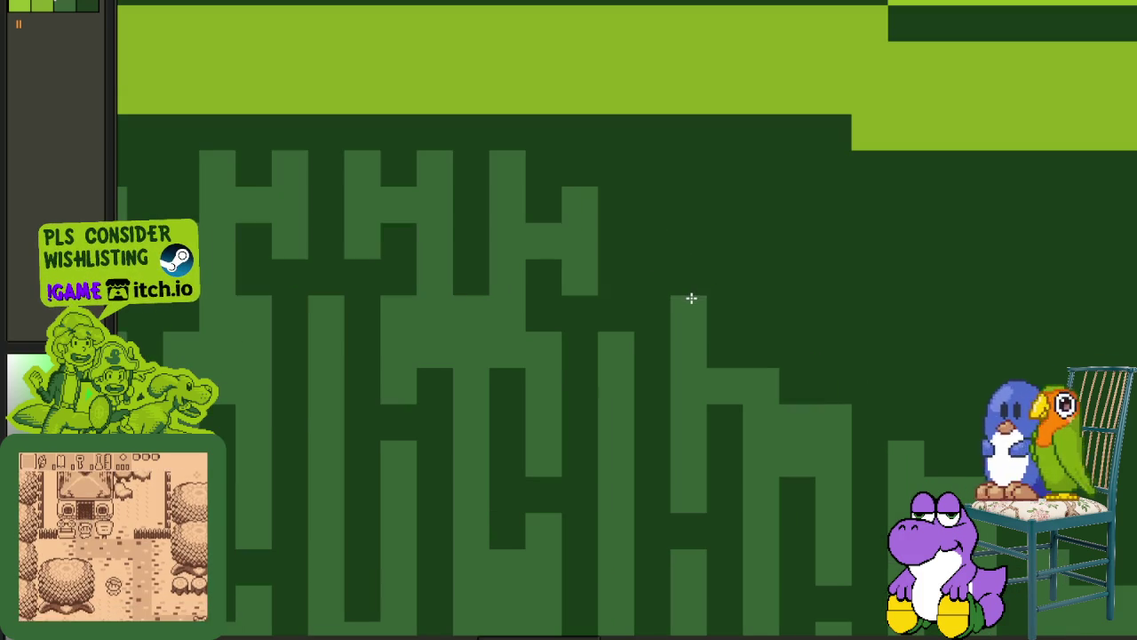
drag(699, 266, 699, 185)
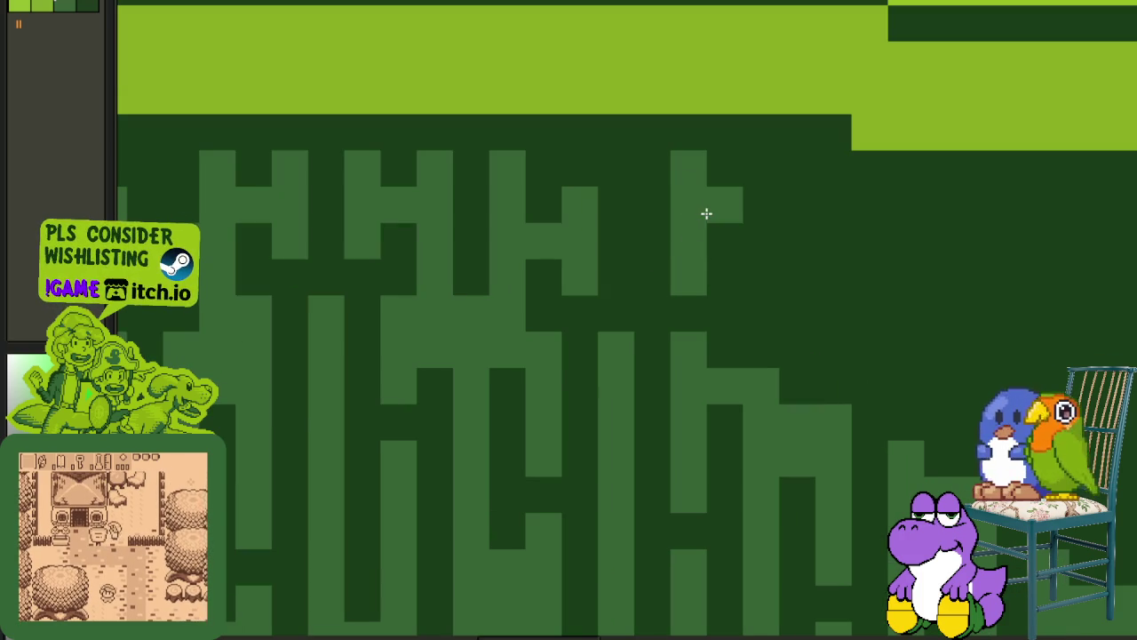
right_click(696, 213)
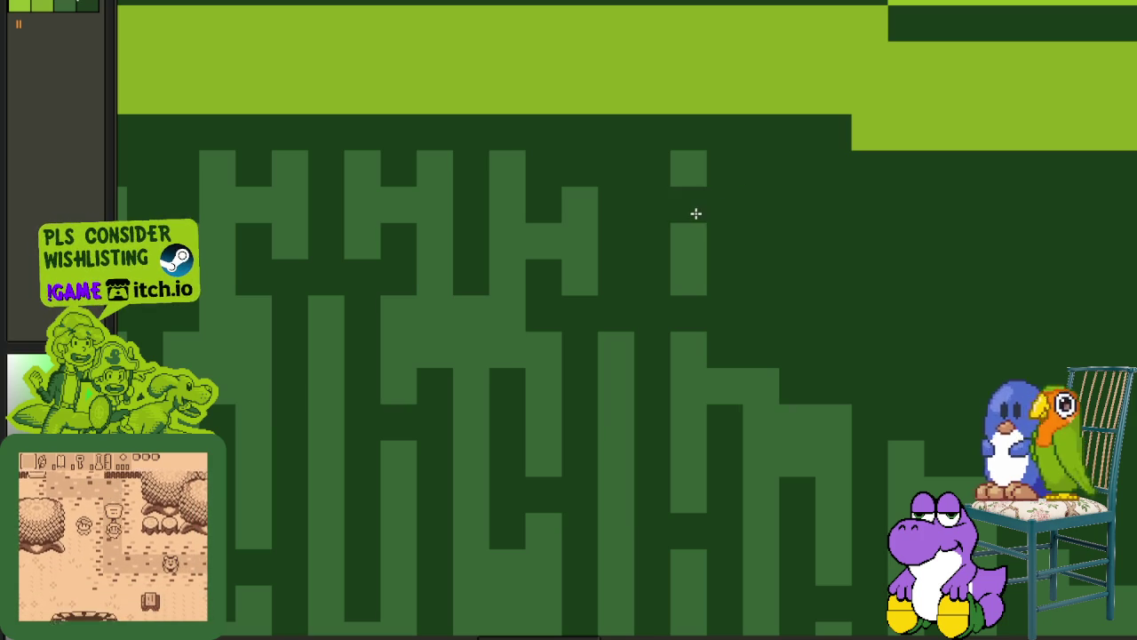
key(ctrl+z)
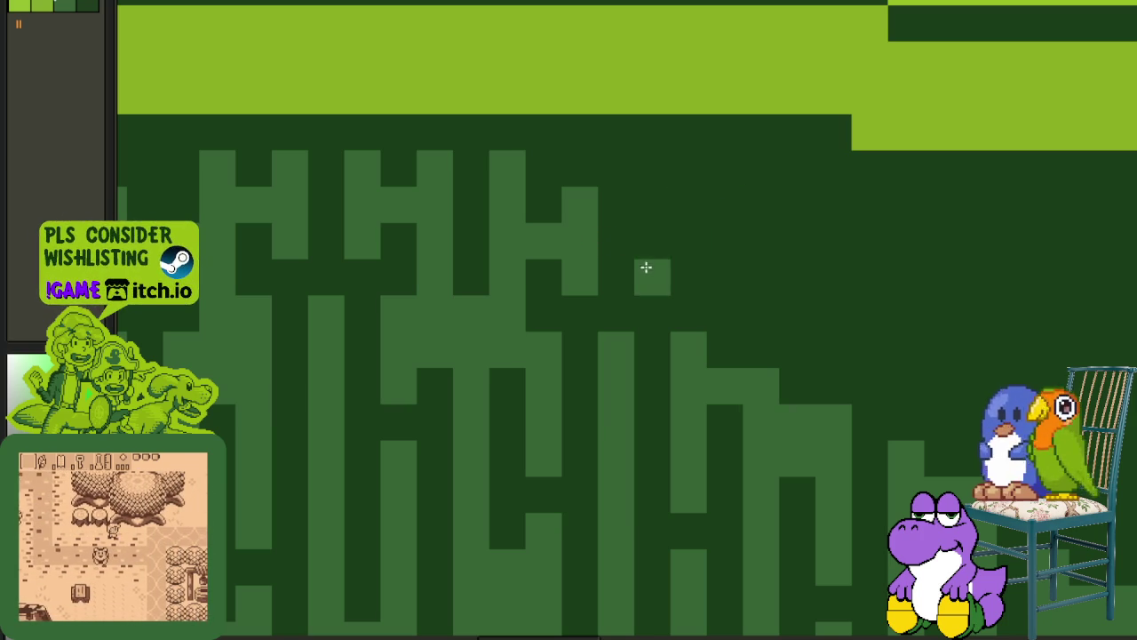
drag(646, 267, 649, 178)
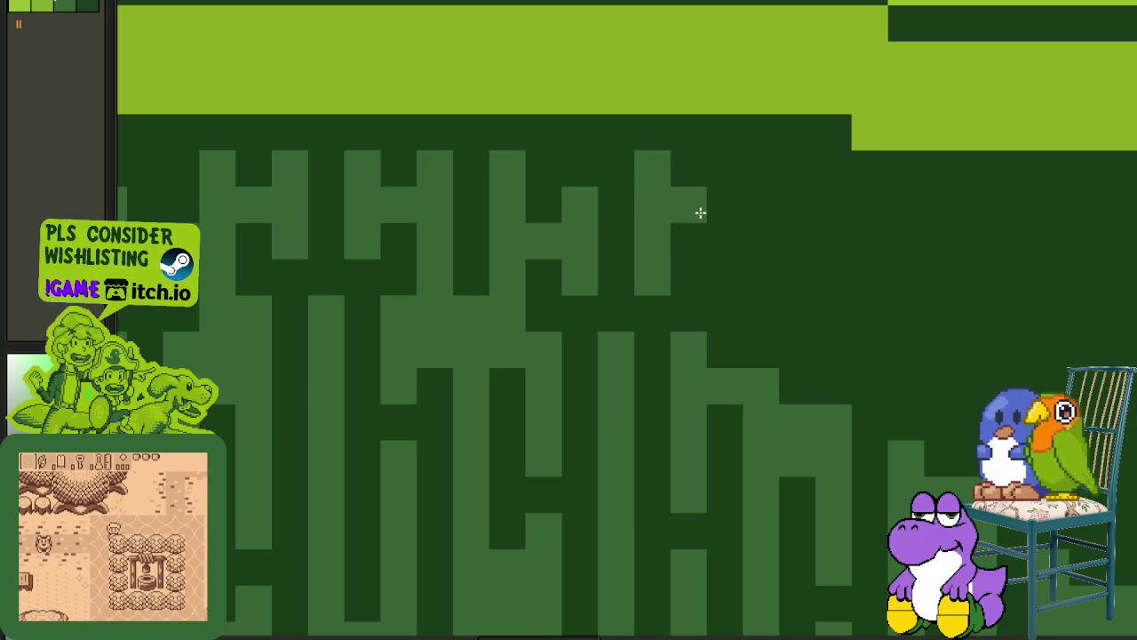
drag(713, 196, 723, 360)
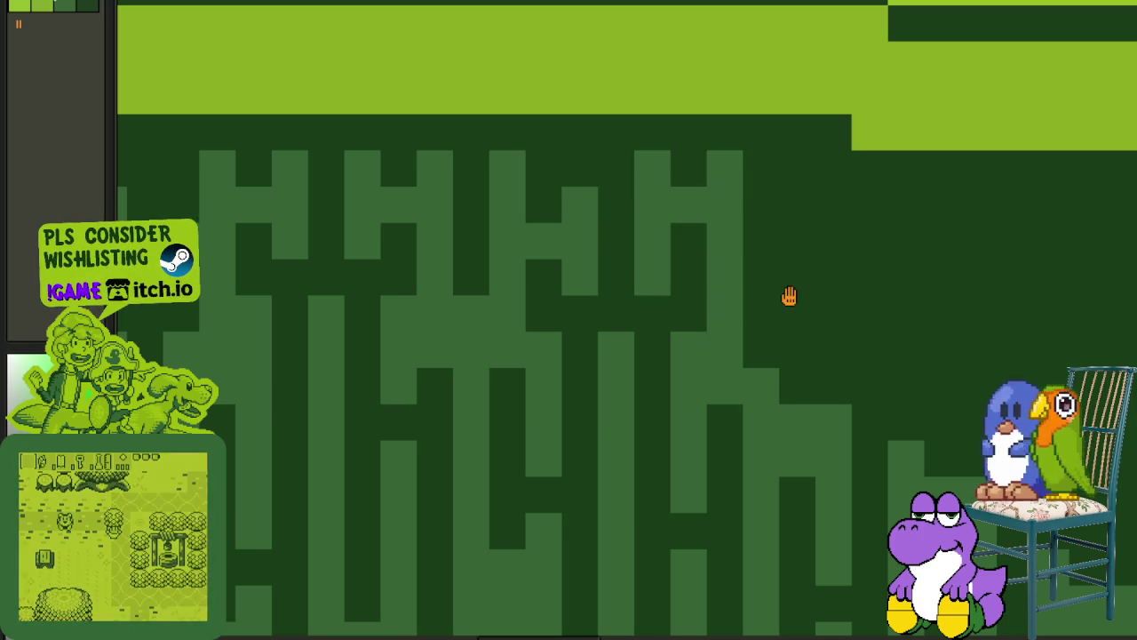
Paint a hooked drip, a long drip column, and a connecting column in the right part of the doorway.
drag(789, 296, 613, 280)
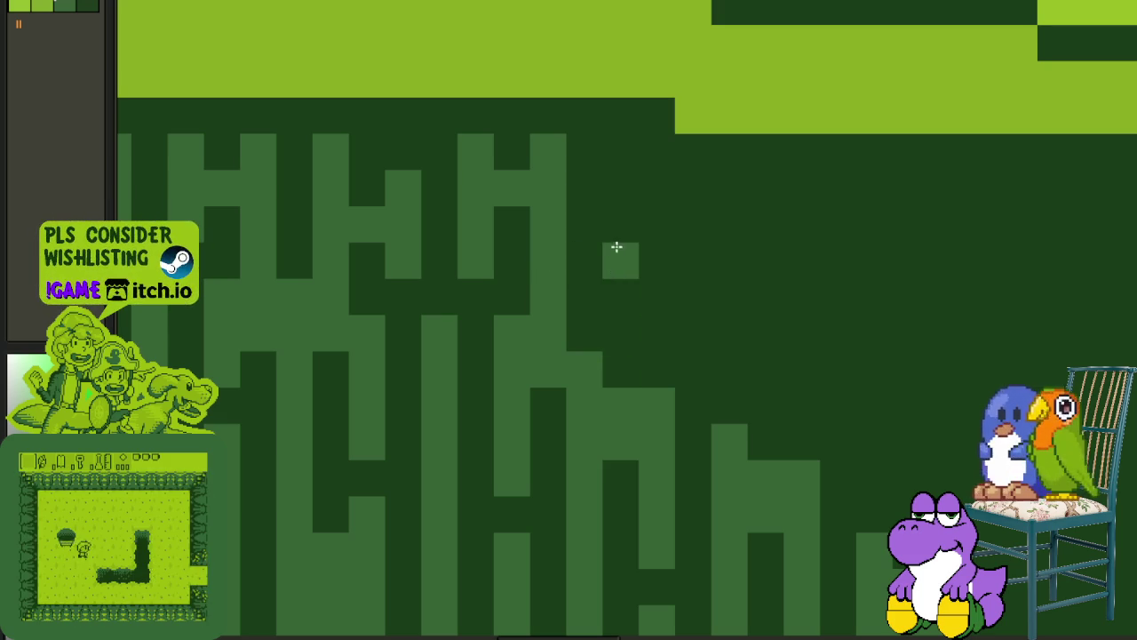
mouse_move(618, 232)
mouse_down()
mouse_move(609, 292)
mouse_move(651, 264)
mouse_move(624, 320)
mouse_move(655, 335)
mouse_move(688, 195)
mouse_move(677, 295)
mouse_up()
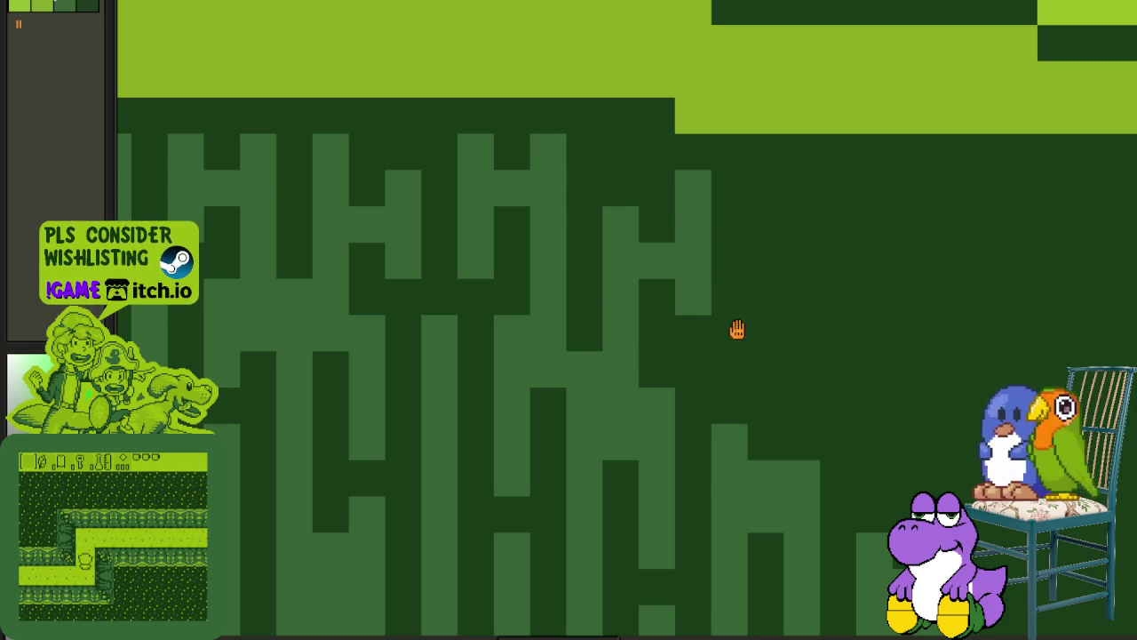
scroll(692, 319, right, 3)
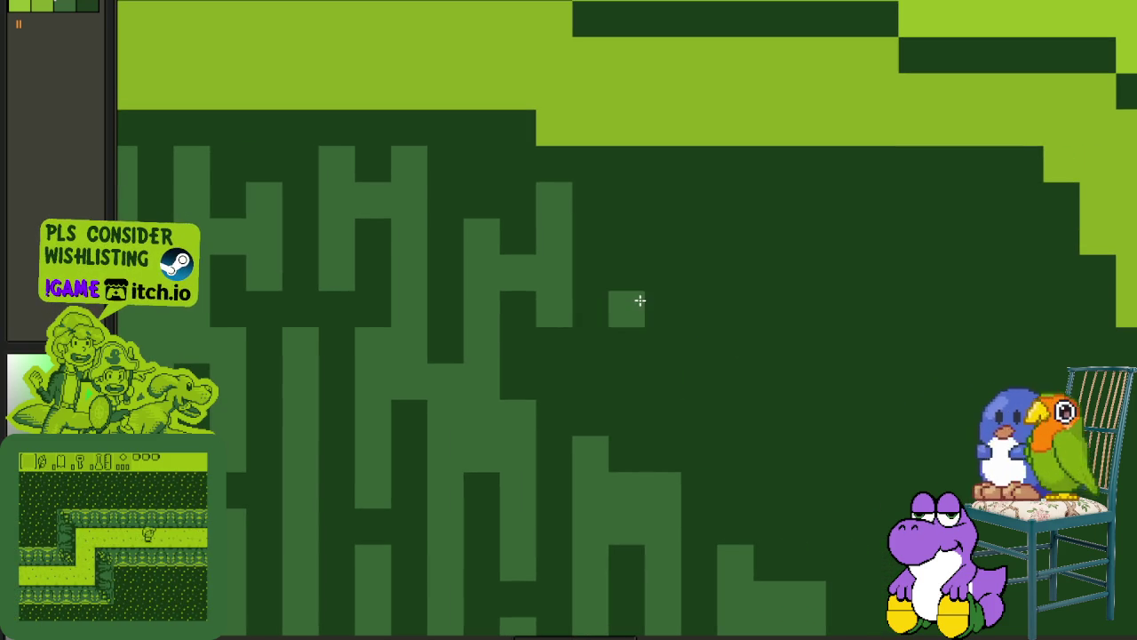
mouse_move(628, 293)
mouse_down()
mouse_move(625, 436)
mouse_move(638, 273)
mouse_up()
mouse_move(642, 325)
mouse_down()
mouse_move(649, 346)
mouse_move(693, 305)
mouse_move(668, 474)
mouse_move(670, 297)
mouse_move(700, 347)
mouse_move(731, 345)
mouse_move(749, 302)
mouse_move(754, 418)
mouse_move(762, 411)
mouse_move(698, 459)
mouse_move(679, 269)
mouse_move(726, 347)
mouse_move(749, 312)
mouse_move(756, 470)
mouse_move(812, 427)
mouse_move(706, 282)
mouse_move(690, 200)
mouse_move(642, 123)
mouse_move(606, 91)
mouse_move(617, 221)
mouse_move(631, 213)
mouse_move(574, 196)
mouse_move(500, 202)
mouse_move(634, 312)
mouse_move(583, 412)
mouse_move(584, 397)
mouse_move(601, 459)
mouse_move(607, 291)
mouse_up()
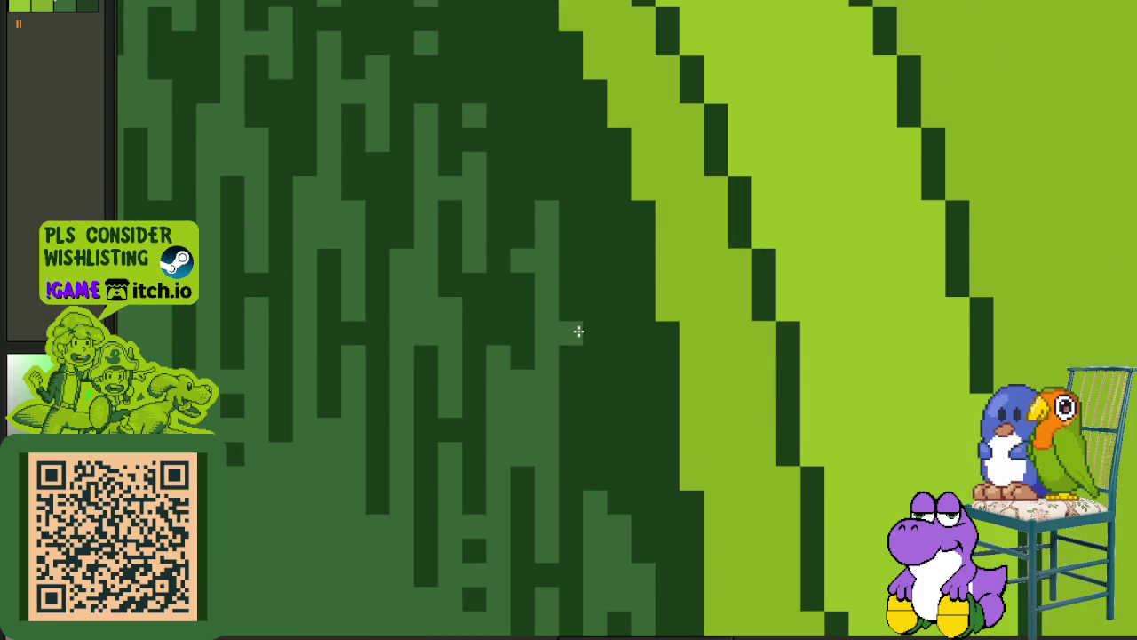
Lengthen the light-green drip strokes running down from the doorway's dark interior.
drag(591, 302, 591, 450)
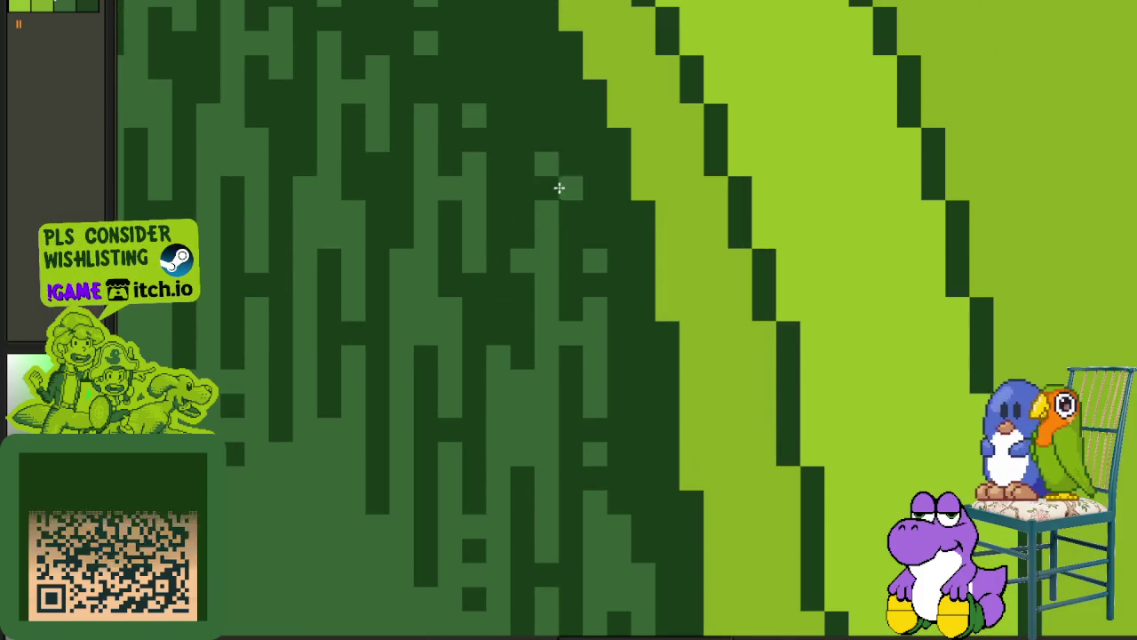
scroll(577, 267, down, 3)
scroll(609, 363, down, 2)
scroll(609, 364, down, 1)
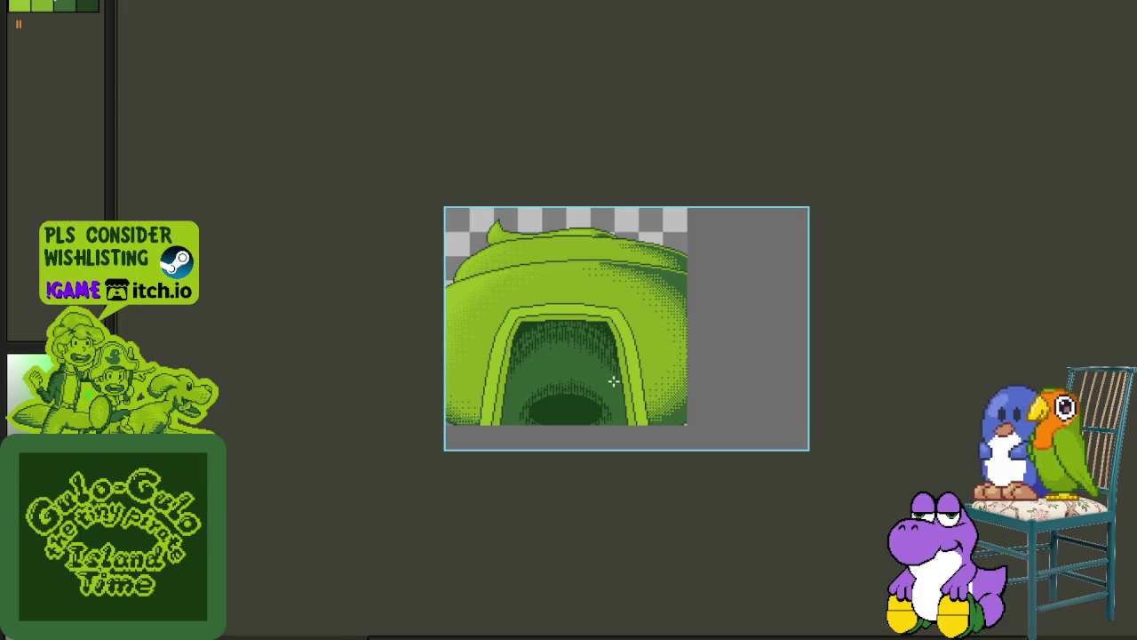
scroll(613, 384, up, 1)
scroll(616, 366, up, 3)
scroll(614, 405, up, 2)
drag(598, 440, 594, 312)
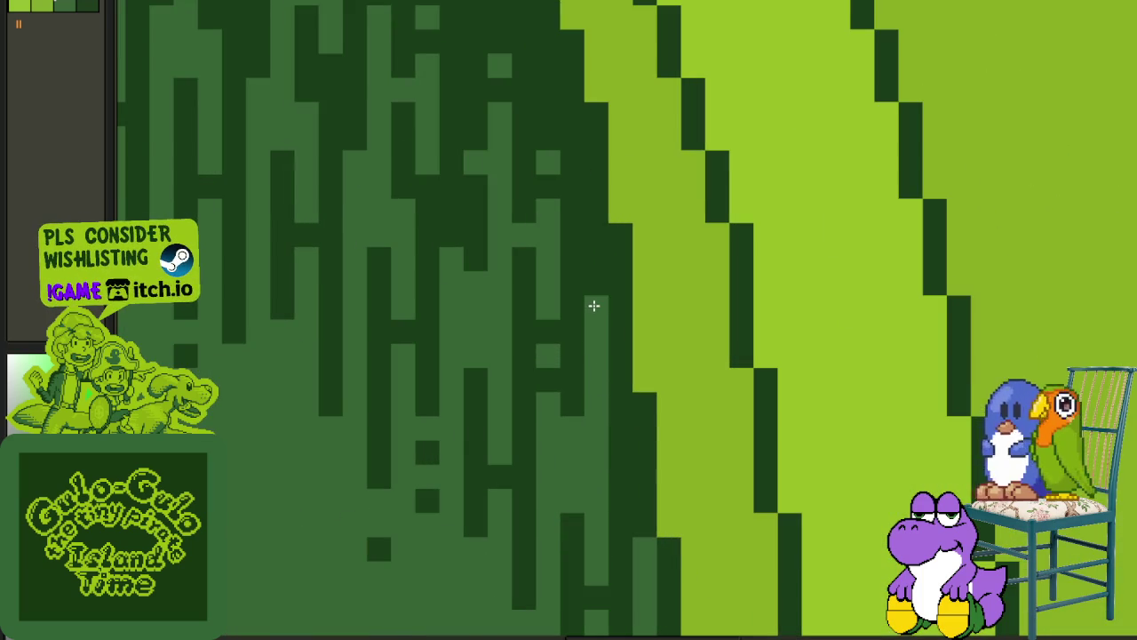
Paint four more mid-green drip strips and a stray pixel down over the pit's top edge.
scroll(594, 304, down, 3)
scroll(533, 414, up, 1)
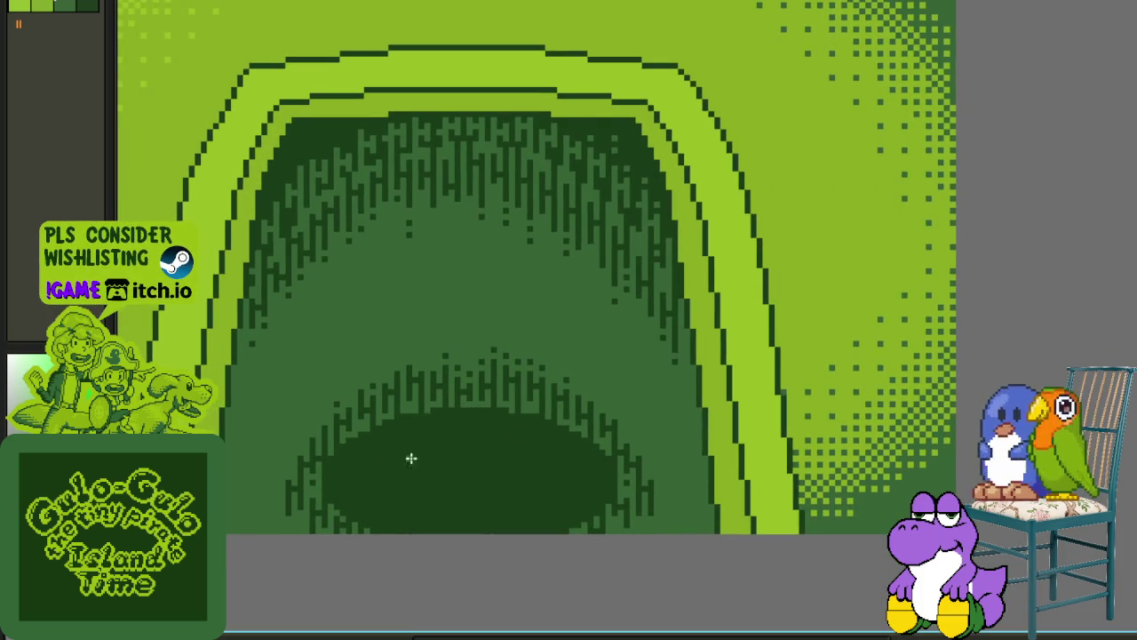
scroll(335, 472, up, 2)
scroll(375, 445, up, 1)
scroll(363, 426, up, 2)
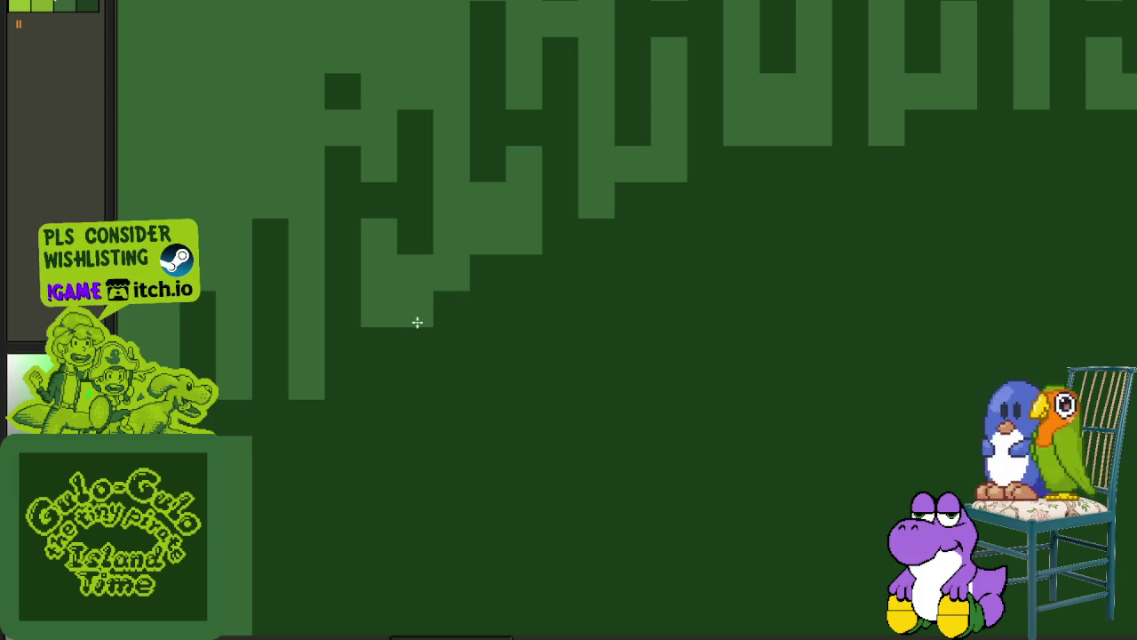
drag(447, 312, 450, 418)
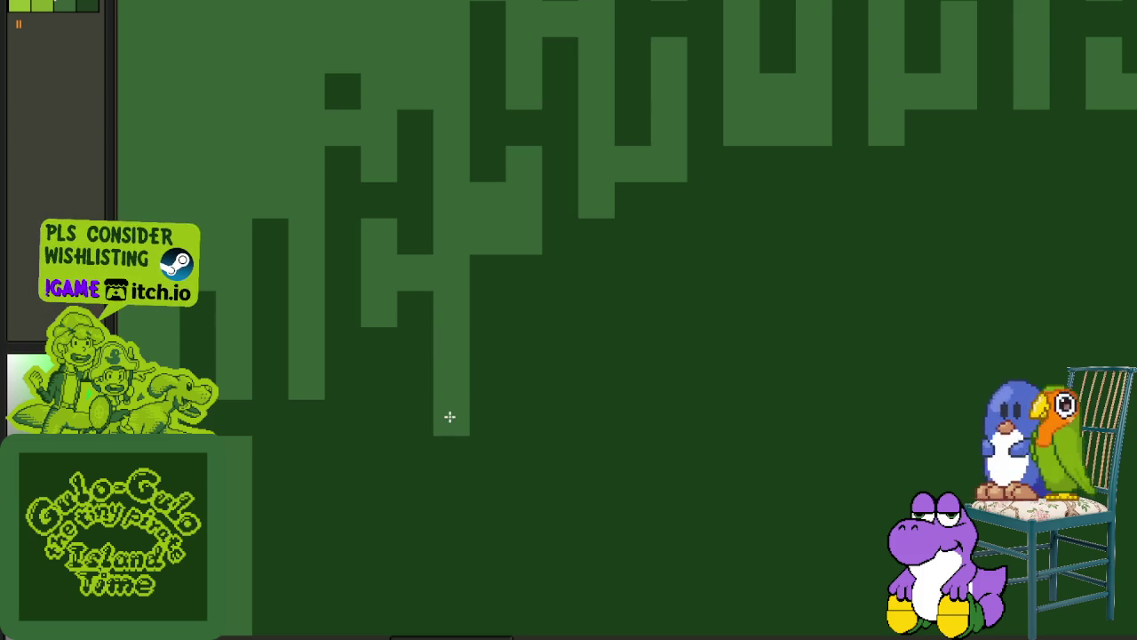
click(450, 486)
drag(510, 343, 510, 457)
mouse_move(669, 346)
mouse_down()
mouse_move(597, 421)
mouse_move(571, 427)
mouse_up()
mouse_move(501, 356)
mouse_down()
mouse_move(510, 376)
mouse_move(503, 467)
mouse_up()
mouse_move(536, 421)
mouse_down()
mouse_move(563, 343)
mouse_move(563, 300)
mouse_move(563, 462)
mouse_move(537, 486)
mouse_up()
Fill in mid-green drip pixels along the pit's upper rim, extending one into the dark pit.
scroll(577, 475, down, 3)
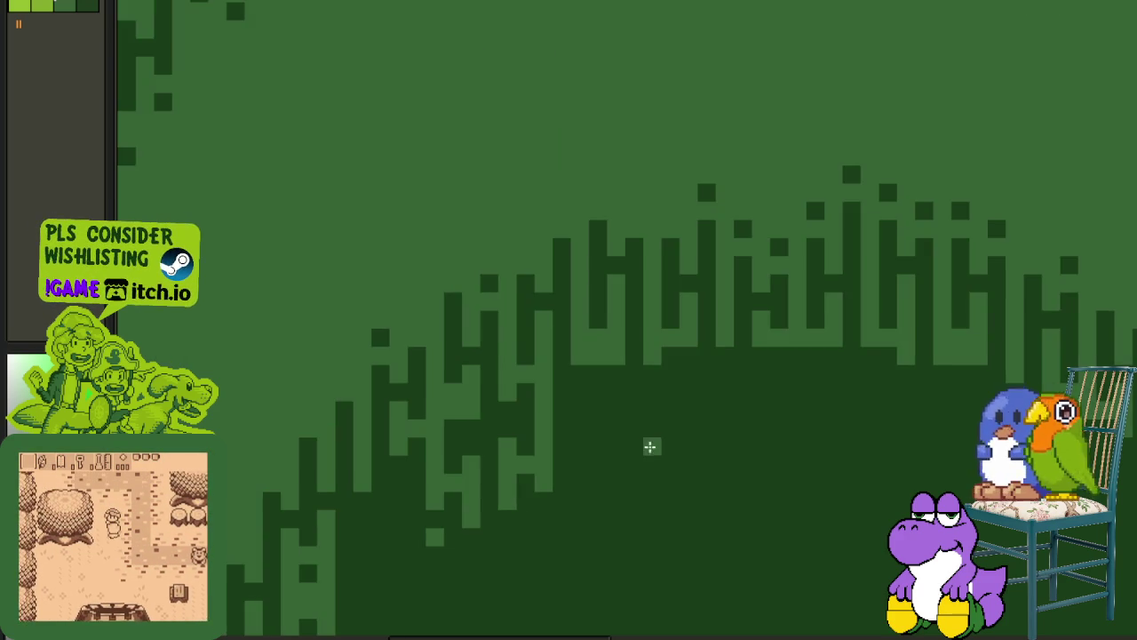
scroll(622, 408, down, 1)
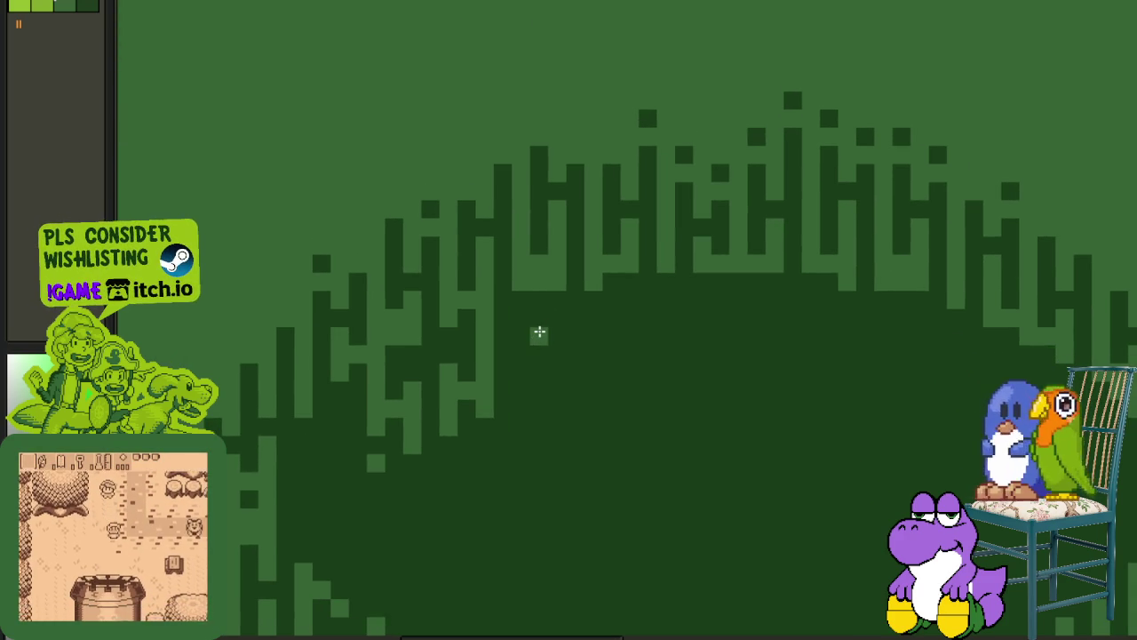
scroll(538, 334, up, 1)
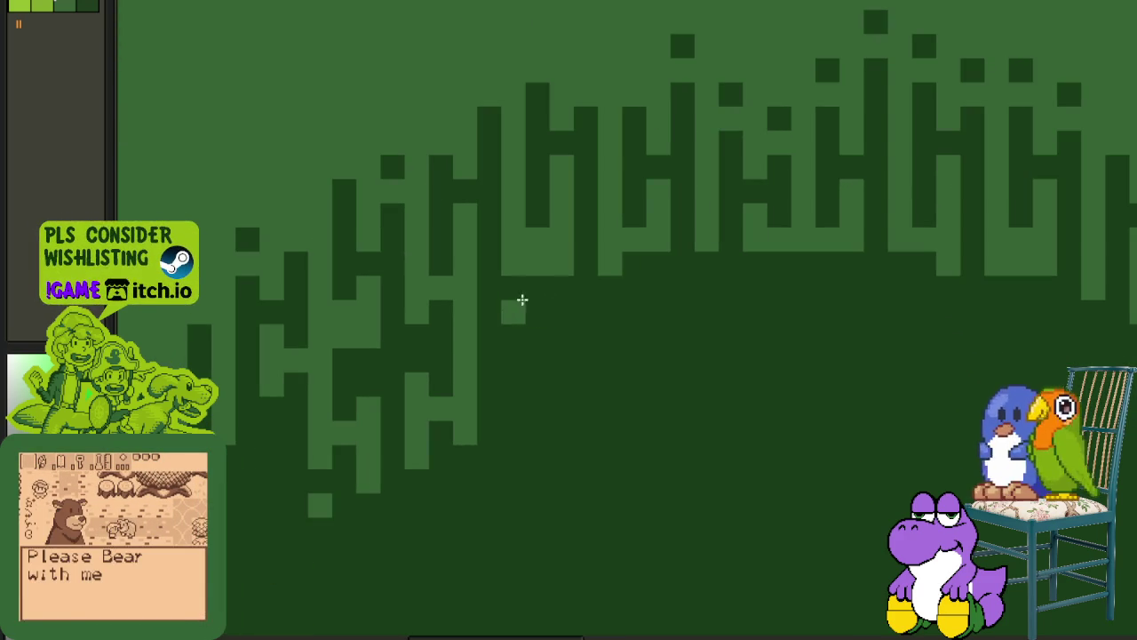
drag(517, 411, 536, 364)
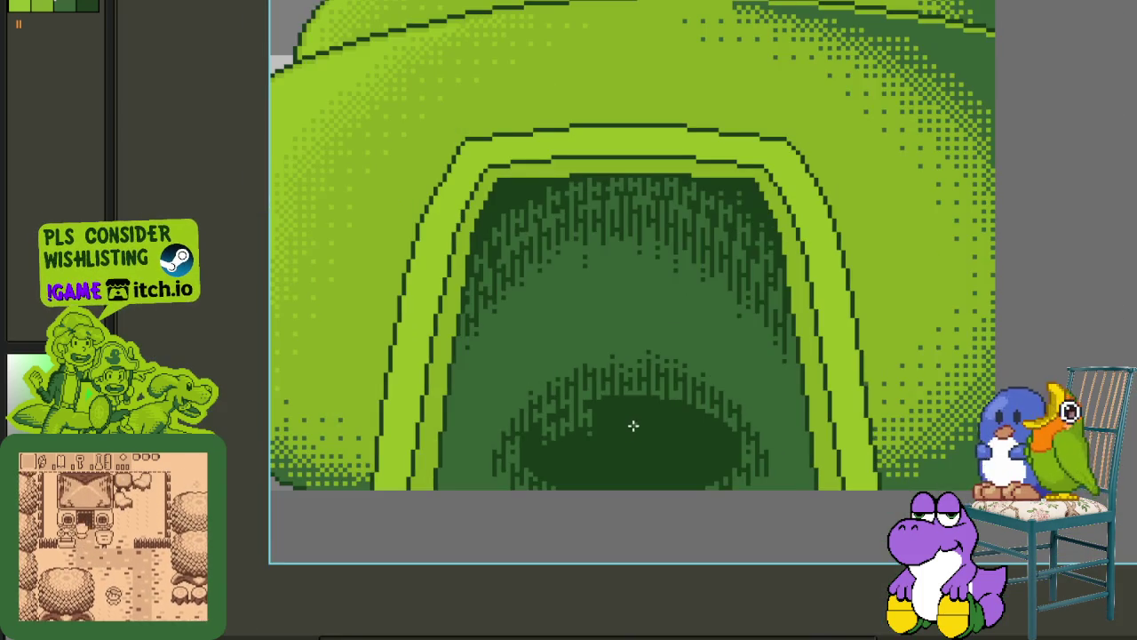
scroll(633, 426, up, 3)
scroll(543, 401, up, 2)
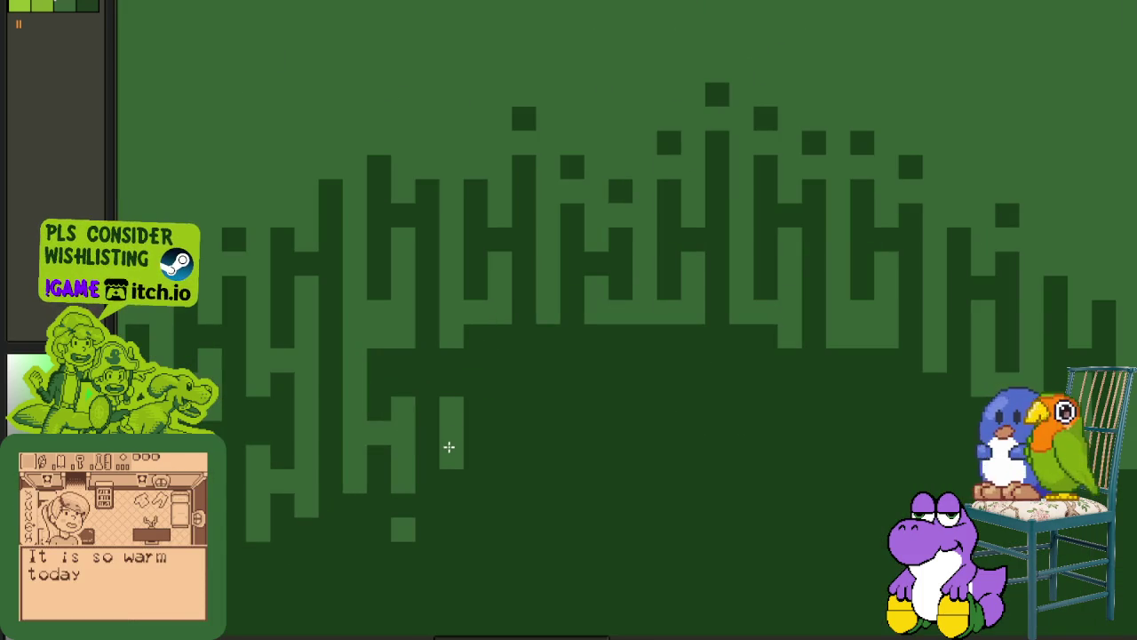
drag(467, 403, 491, 370)
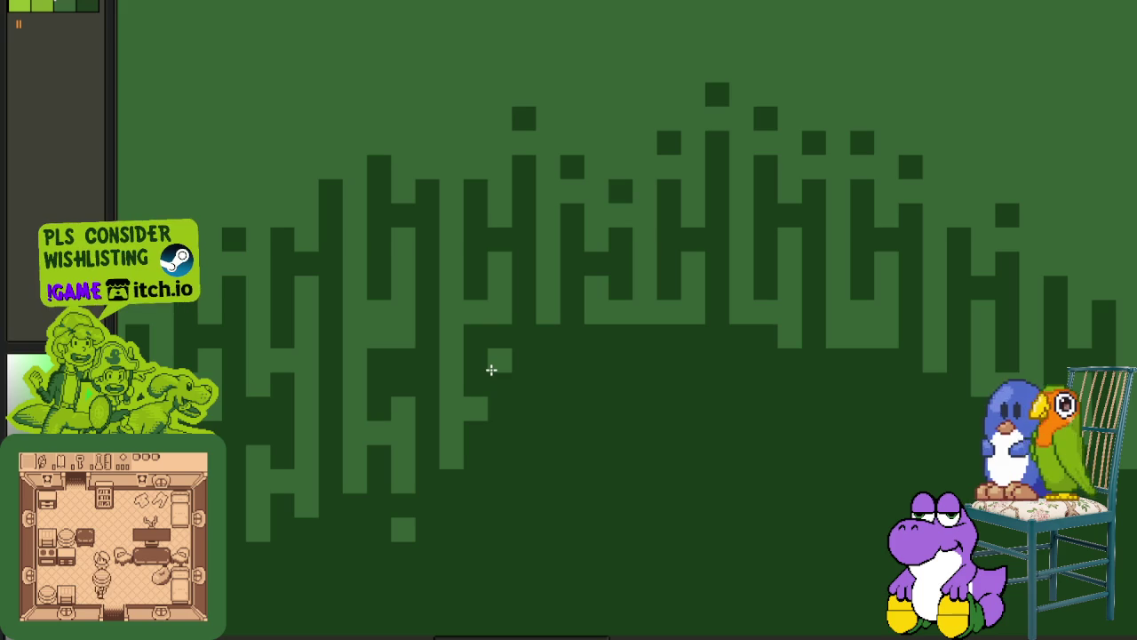
drag(491, 423, 469, 494)
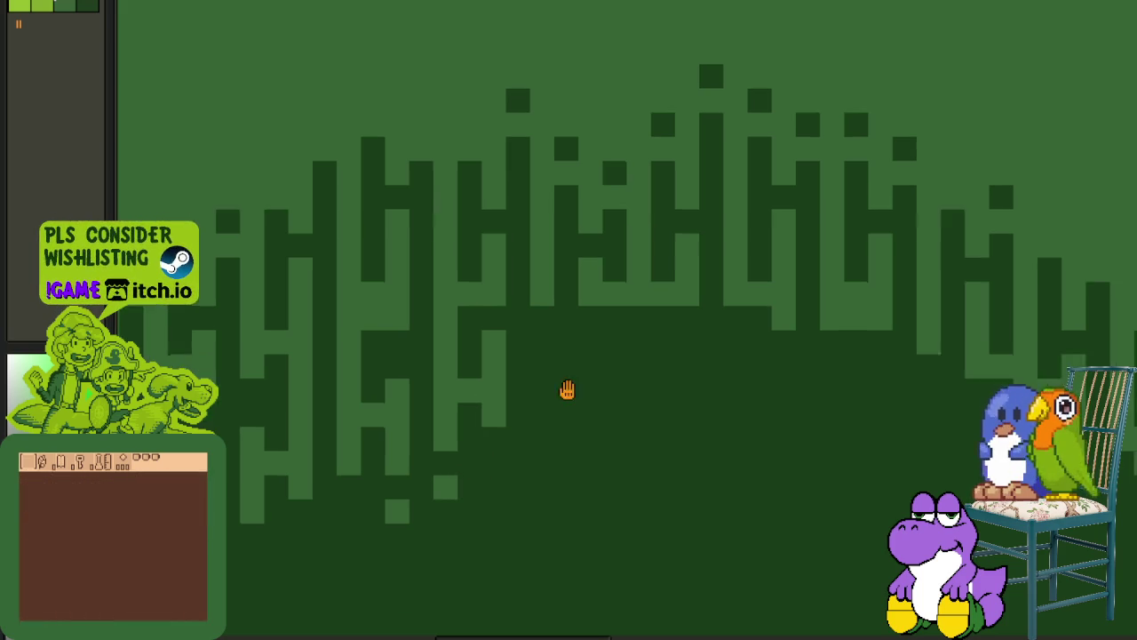
Add a long bent drip column from the doorway into the pit, then zoom out to review the cave.
scroll(576, 400, up, 2)
mouse_move(578, 300)
mouse_down()
mouse_move(563, 394)
mouse_move(527, 347)
mouse_move(501, 499)
mouse_move(576, 481)
mouse_up()
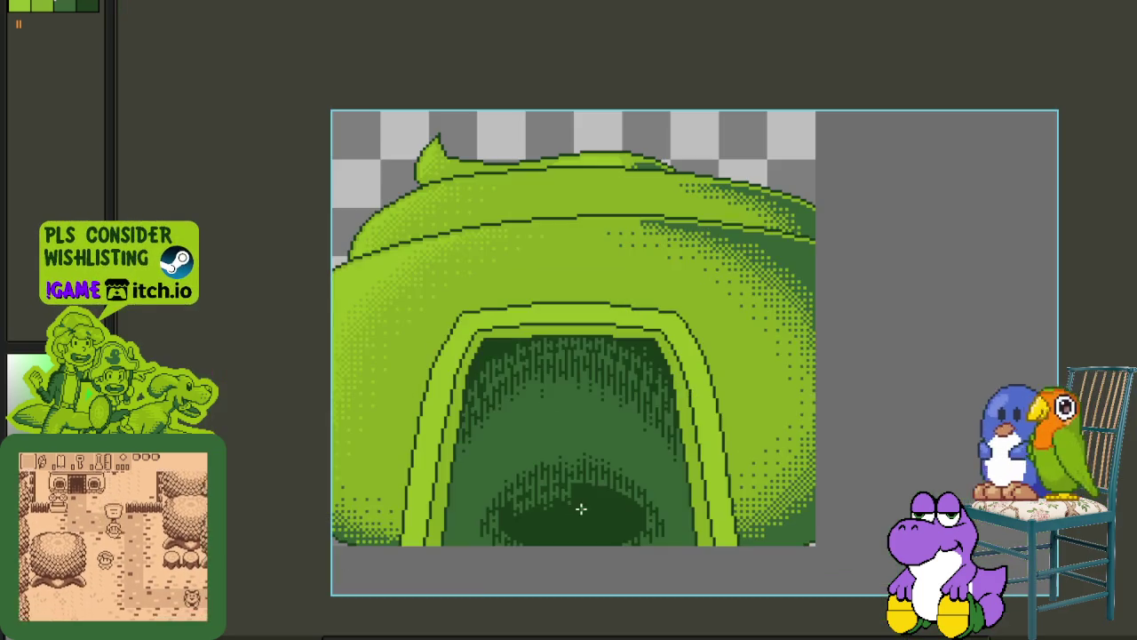
scroll(608, 526, down, 1)
scroll(608, 524, up, 3)
scroll(543, 432, up, 2)
scroll(504, 427, up, 1)
scroll(503, 427, down, 3)
scroll(503, 422, down, 1)
scroll(589, 325, up, 4)
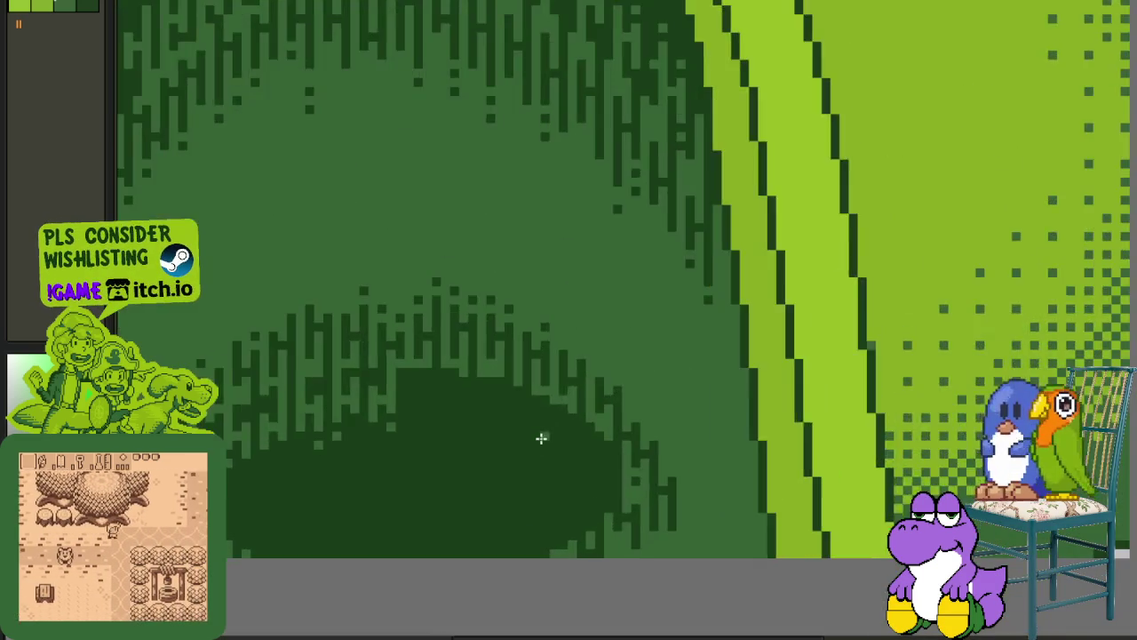
scroll(541, 437, up, 1)
scroll(369, 327, up, 1)
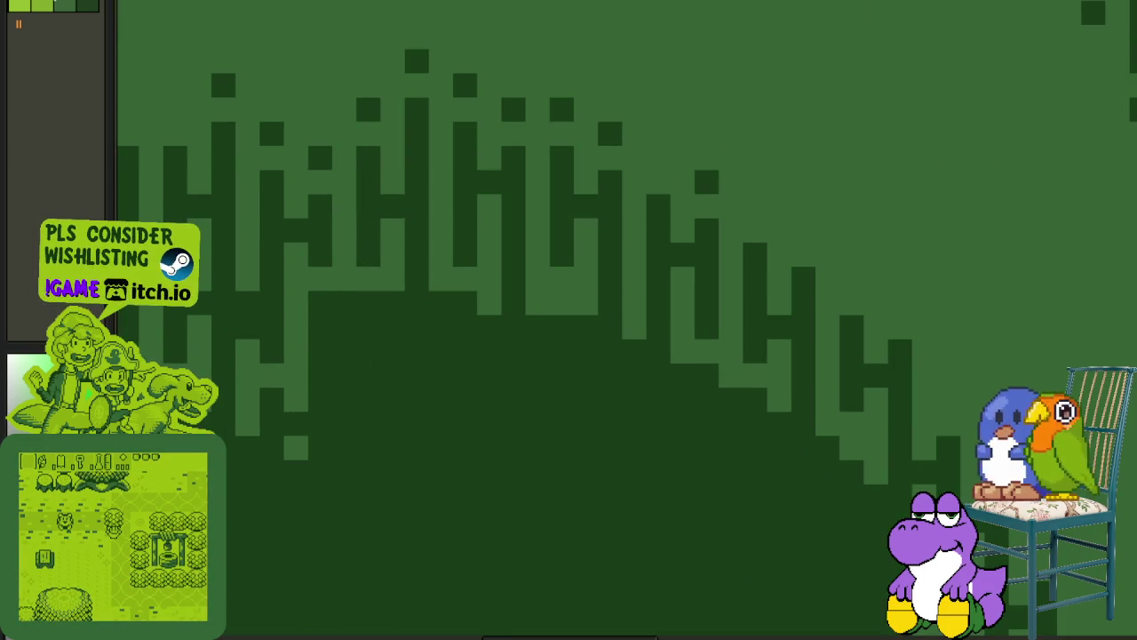
click(178, 2)
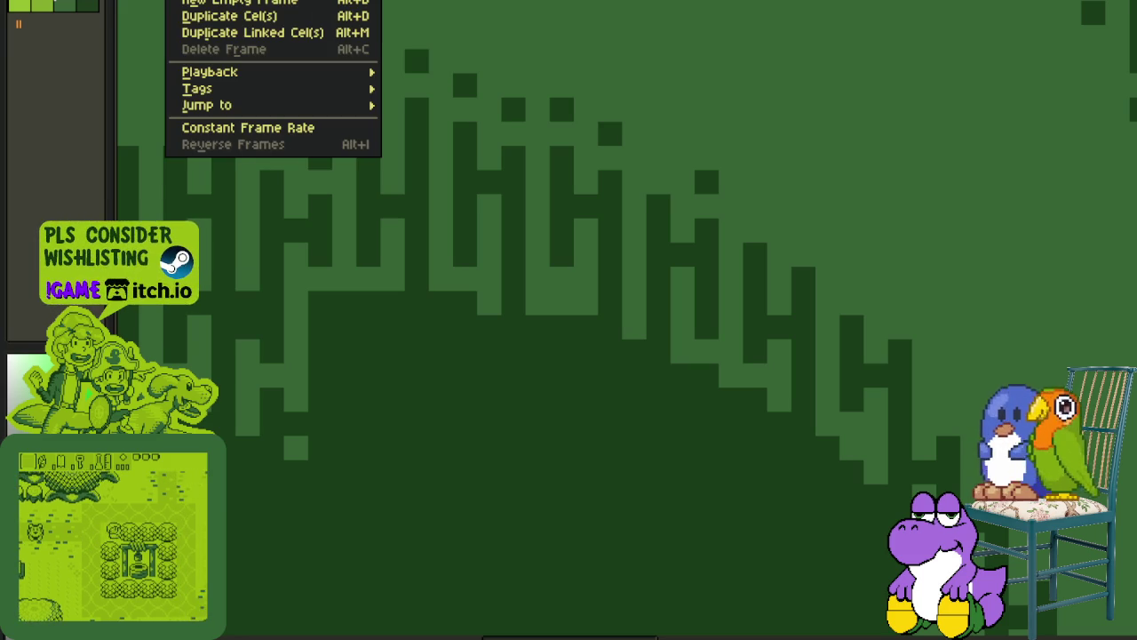
Pan across the UI mockup sheet and zoom in close on the Gear Screen mockup.
key(Escape)
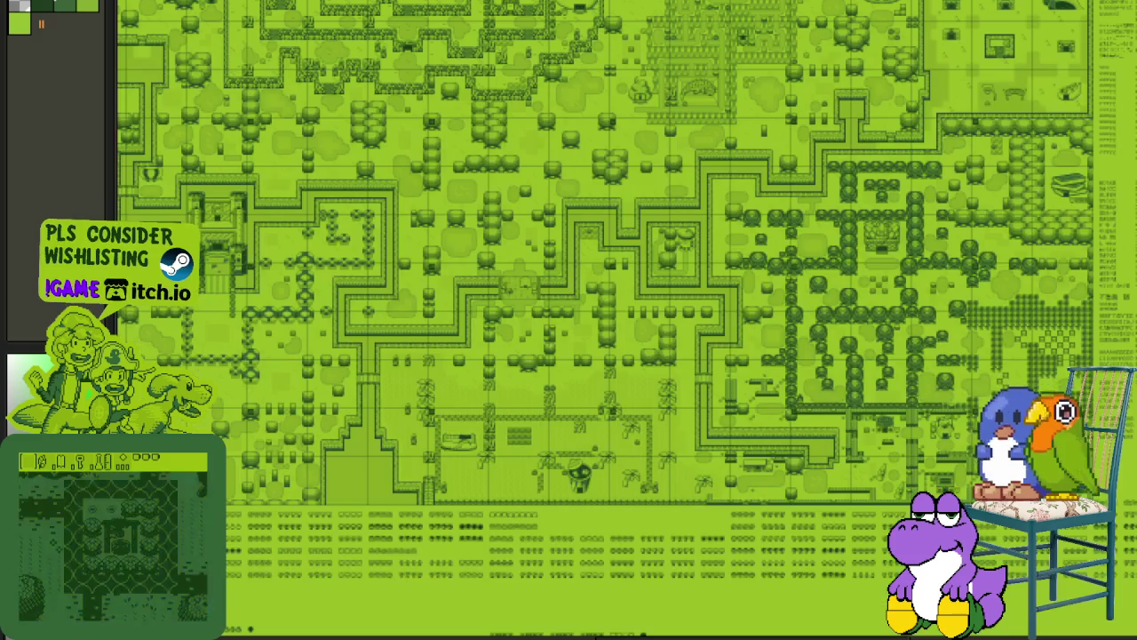
mouse_move(310, 140)
mouse_down()
mouse_move(521, 285)
mouse_move(698, 373)
mouse_move(444, 287)
mouse_move(718, 338)
mouse_up()
scroll(594, 330, up, 2)
scroll(631, 330, up, 4)
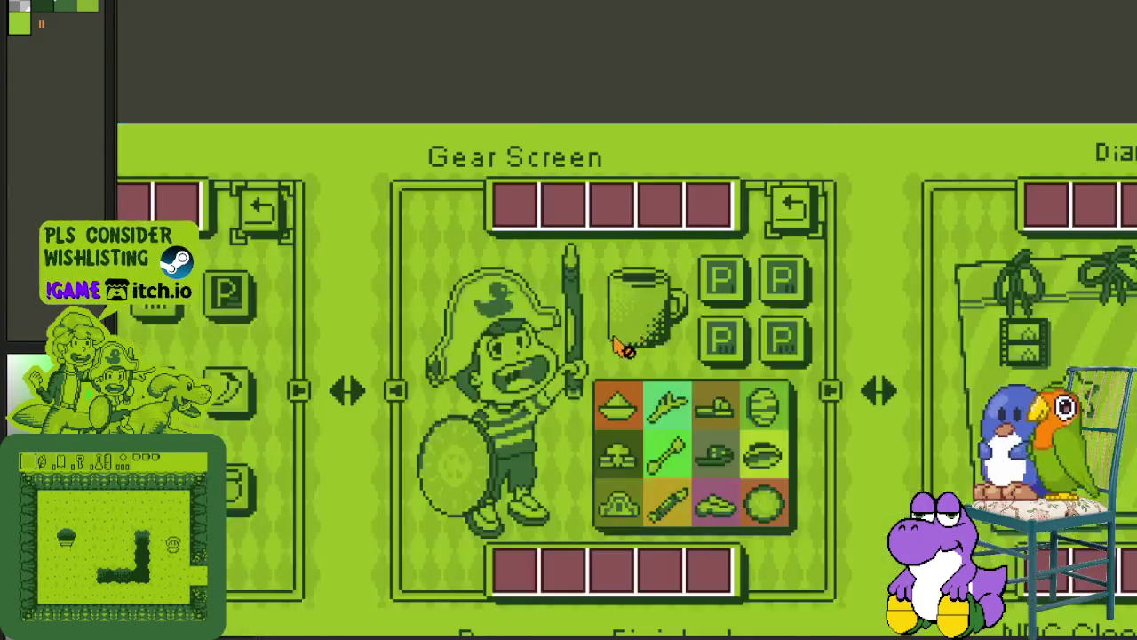
scroll(627, 347, up, 3)
scroll(563, 427, up, 1)
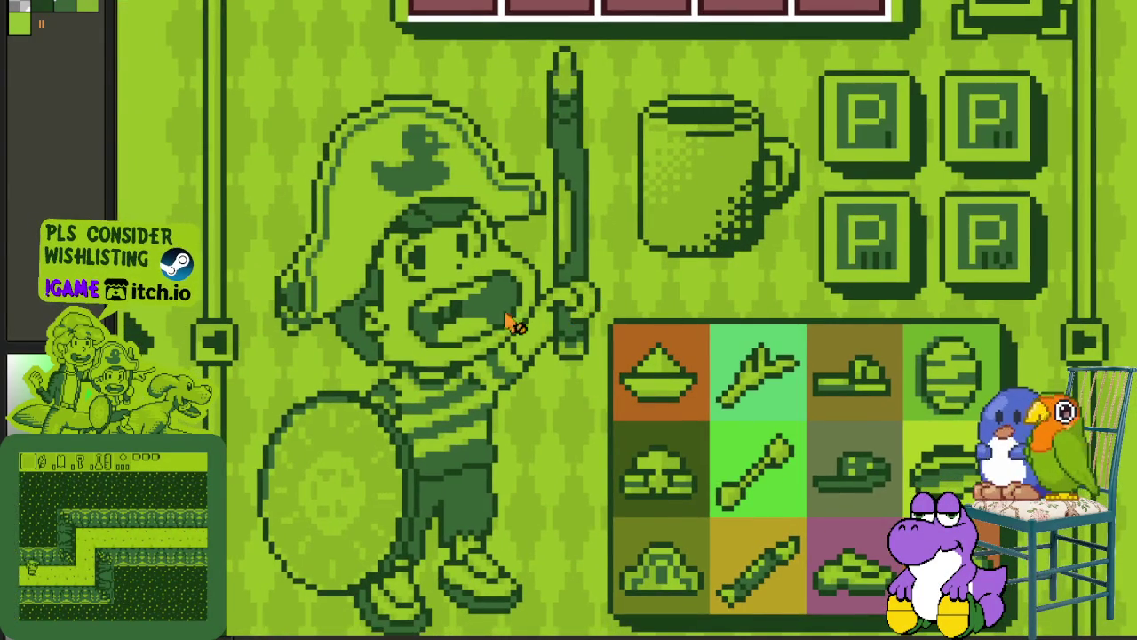
scroll(676, 356, down, 1)
scroll(486, 337, down, 2)
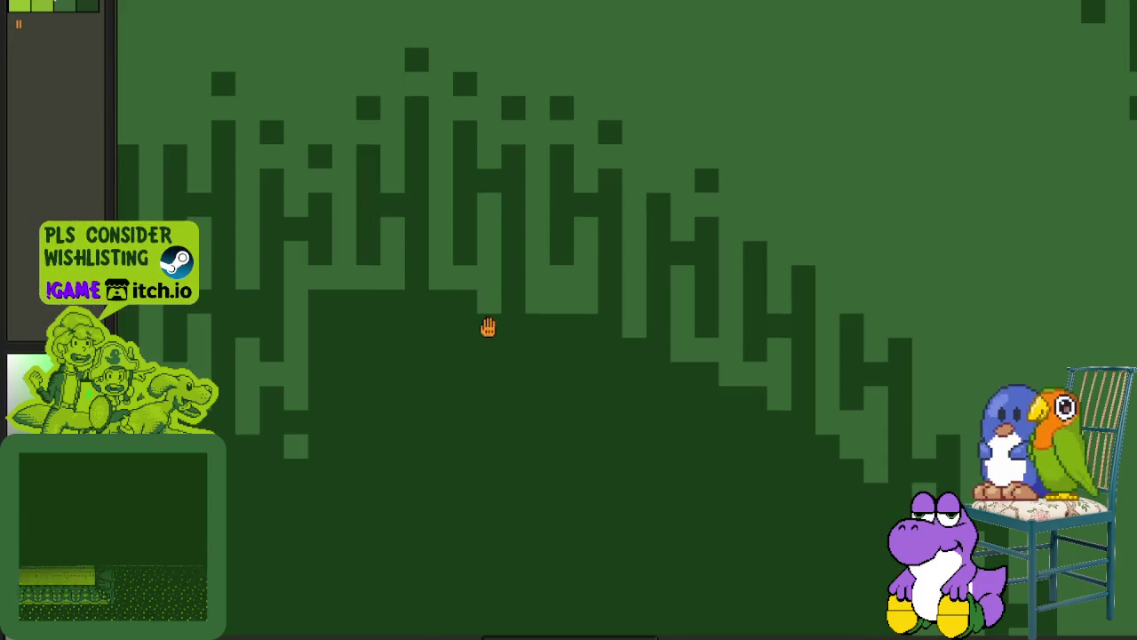
Paint a hooked drip, a single pixel and two short vertical mid-green drips over the pit rim.
scroll(480, 333, down, 1)
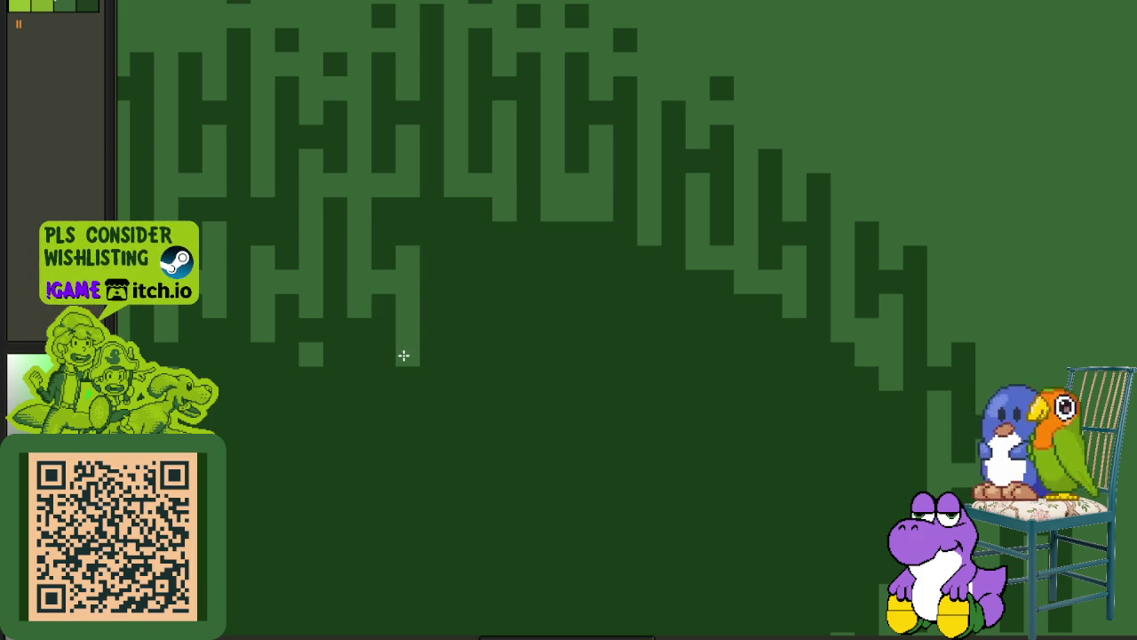
scroll(455, 307, down, 2)
scroll(464, 316, up, 3)
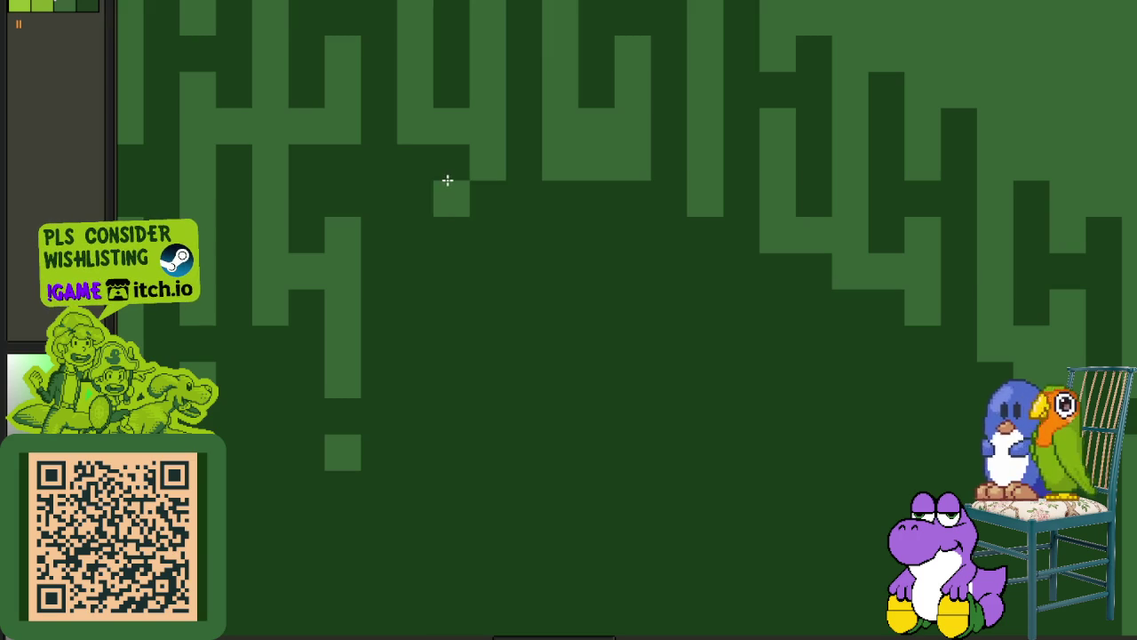
mouse_move(424, 211)
mouse_down()
mouse_move(419, 279)
mouse_move(436, 292)
mouse_move(482, 254)
mouse_move(487, 221)
mouse_move(473, 354)
mouse_up()
click(425, 429)
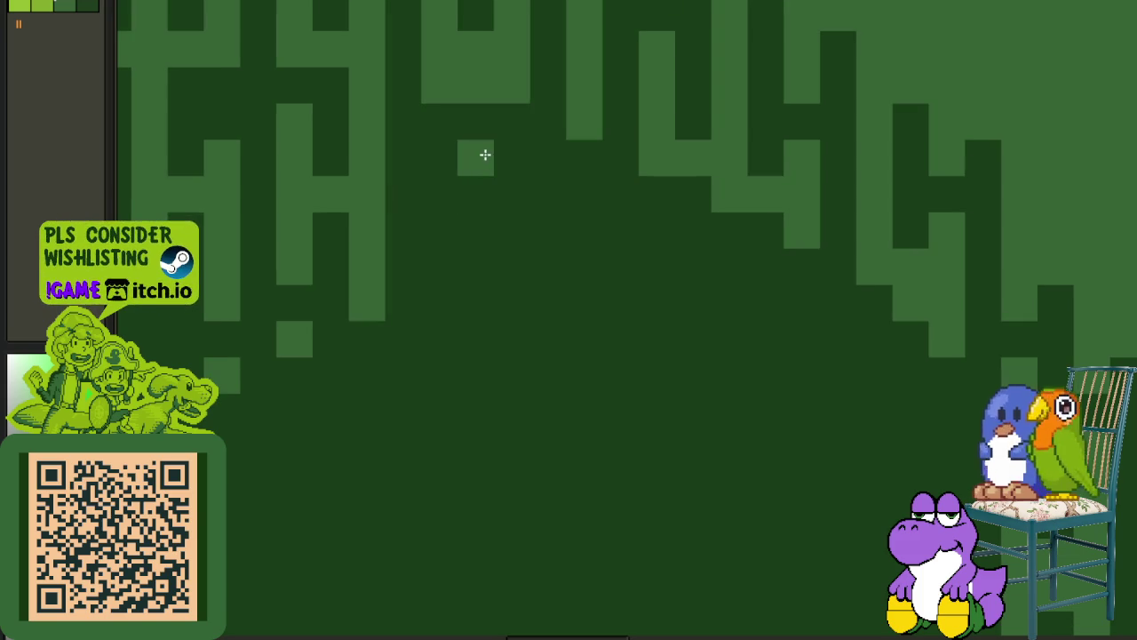
drag(452, 133, 436, 278)
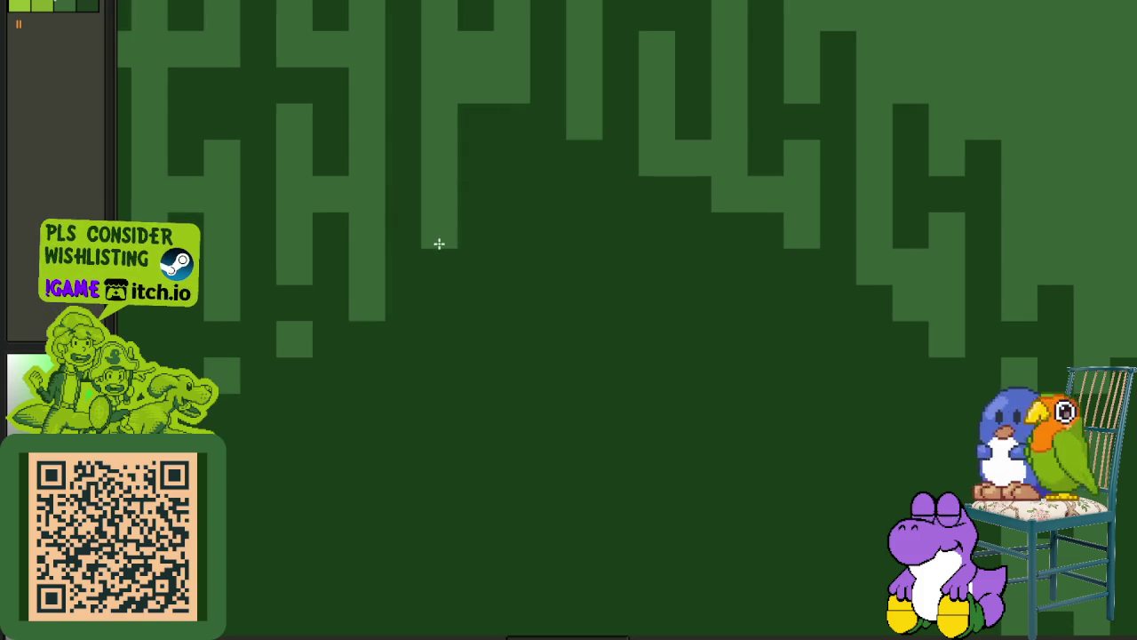
drag(503, 195, 498, 300)
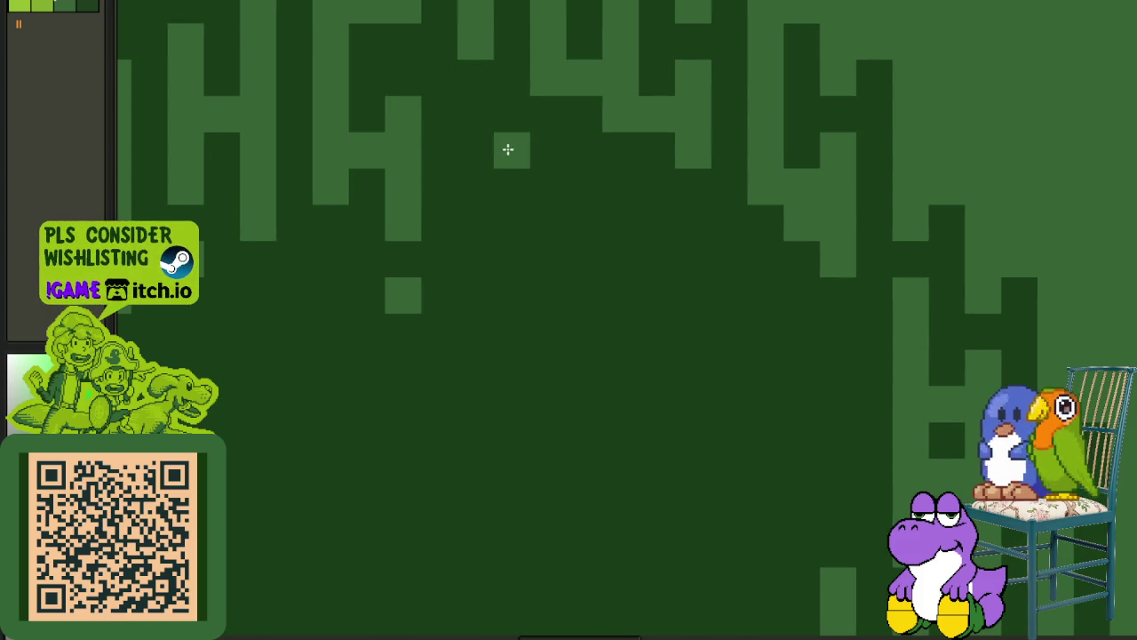
scroll(484, 138, down, 5)
scroll(489, 240, up, 3)
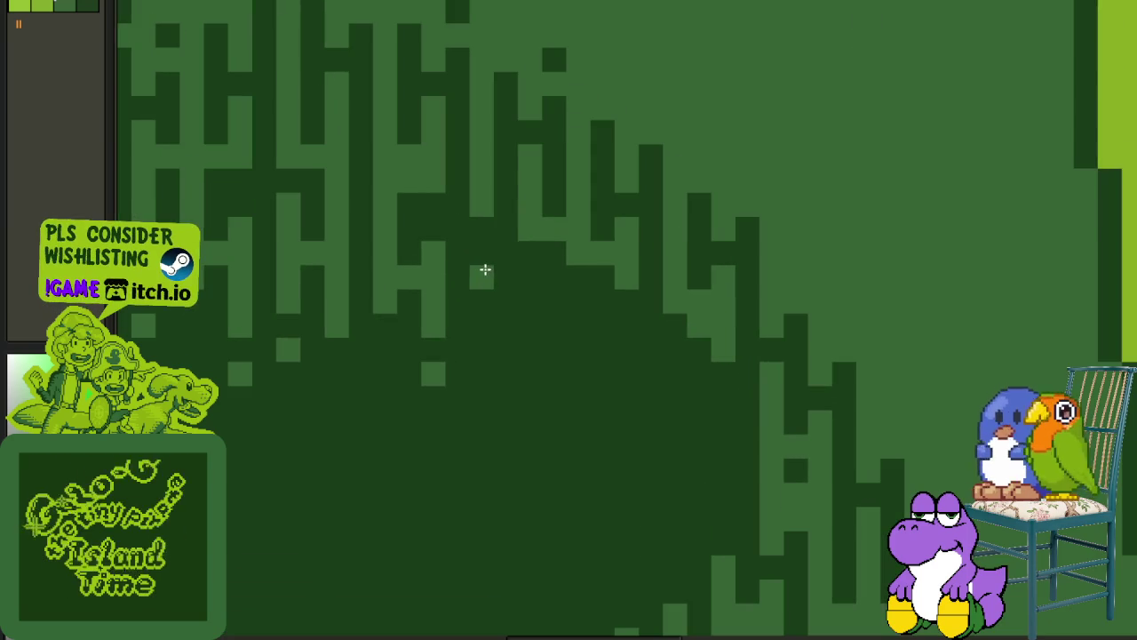
scroll(497, 257, up, 2)
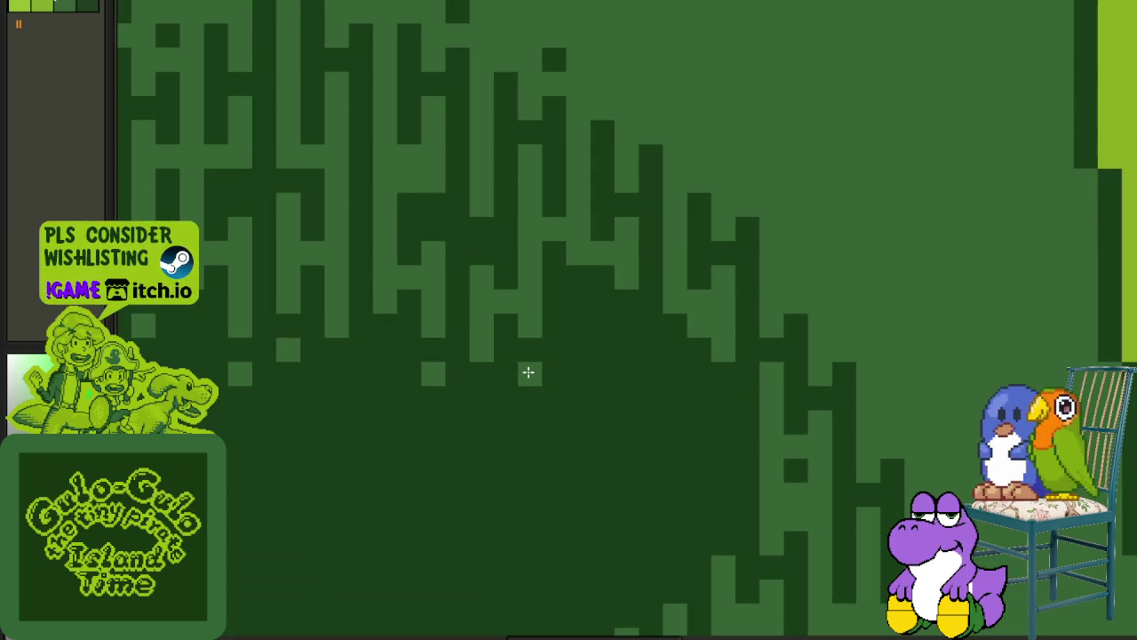
scroll(528, 373, down, 1)
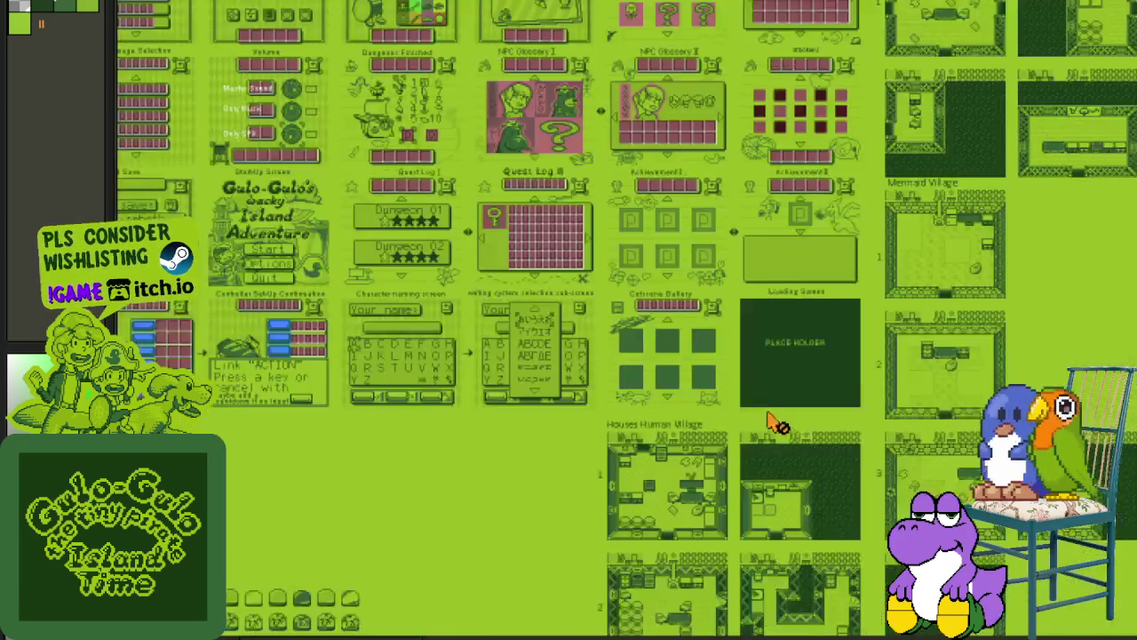
drag(768, 416, 499, 177)
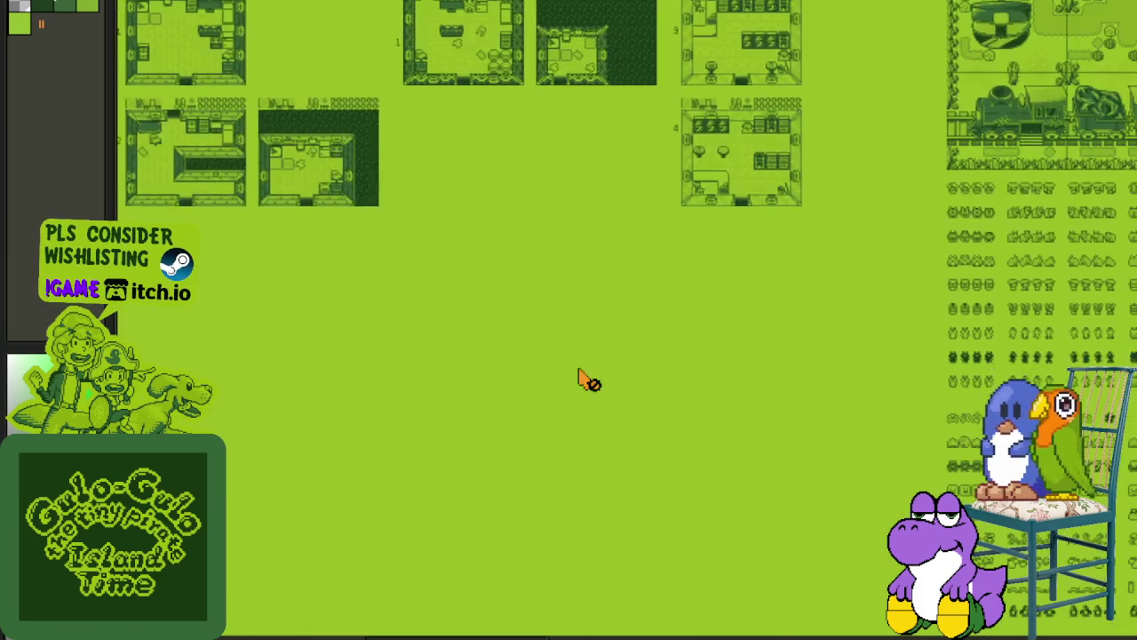
scroll(787, 338, down, 5)
drag(787, 337, 541, 315)
scroll(541, 314, up, 4)
scroll(601, 275, up, 2)
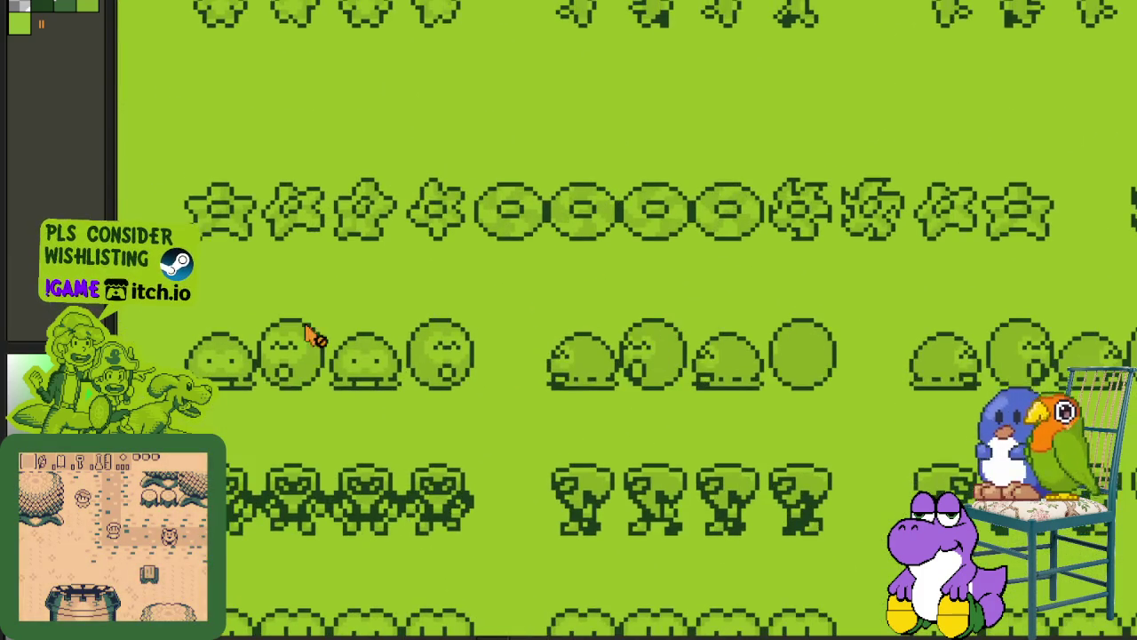
scroll(302, 293, up, 2)
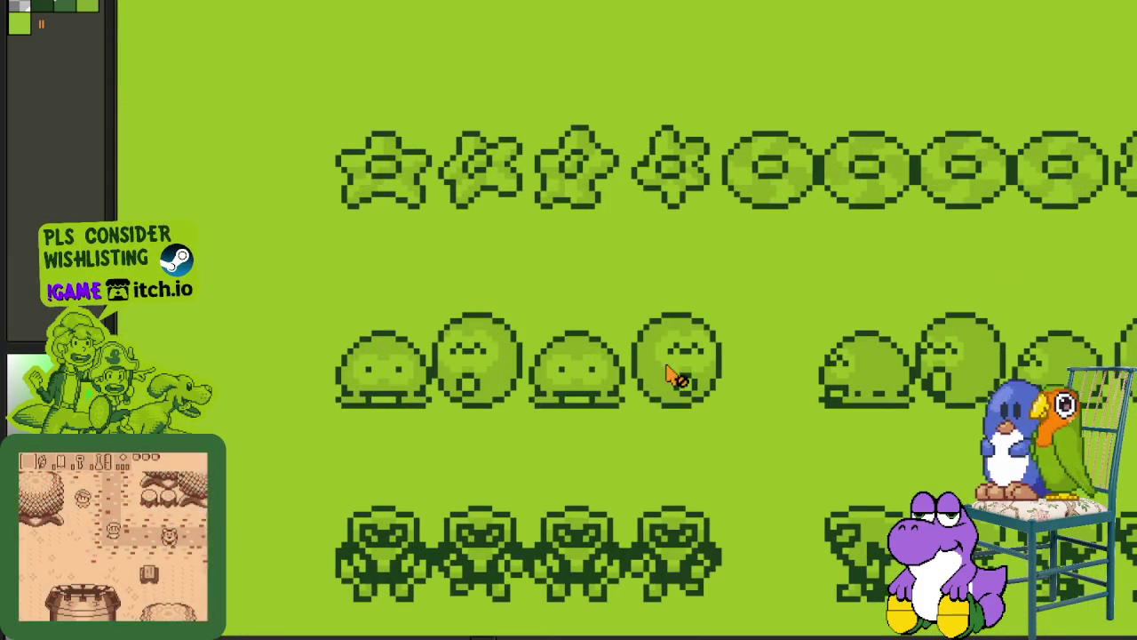
scroll(673, 378, up, 3)
scroll(640, 330, up, 3)
scroll(610, 393, up, 3)
scroll(577, 407, up, 3)
scroll(578, 407, up, 3)
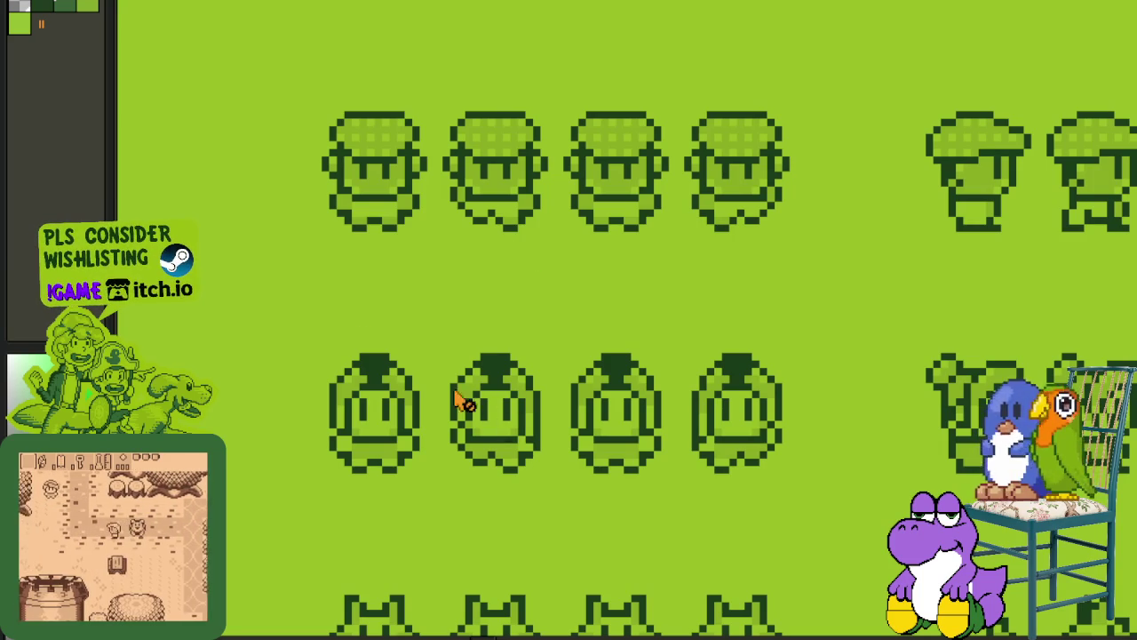
scroll(502, 238, down, 1)
scroll(503, 183, up, 1)
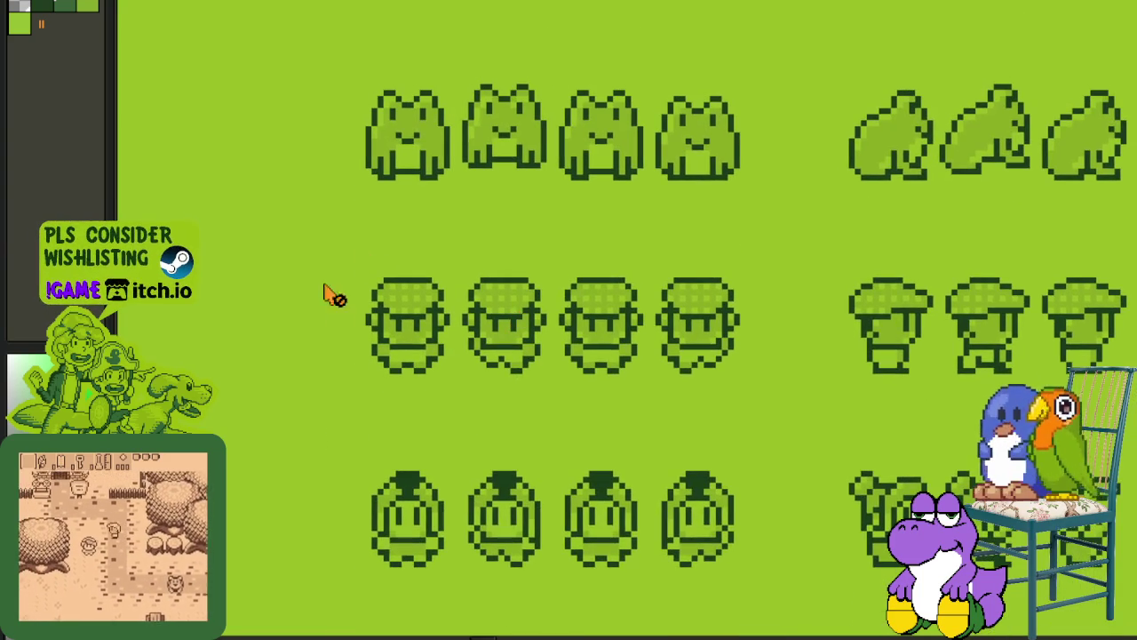
scroll(444, 338, up, 1)
scroll(488, 323, down, 2)
scroll(389, 414, down, 1)
scroll(645, 391, down, 1)
scroll(644, 390, down, 1)
scroll(720, 322, down, 1)
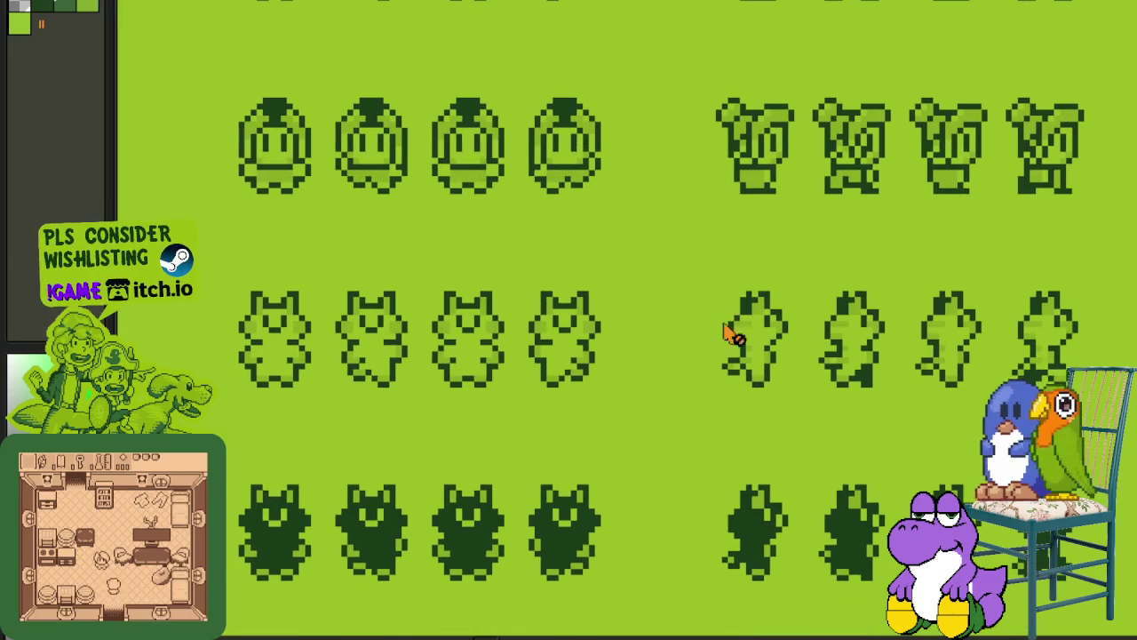
scroll(327, 356, down, 1)
scroll(347, 294, down, 1)
scroll(360, 209, down, 2)
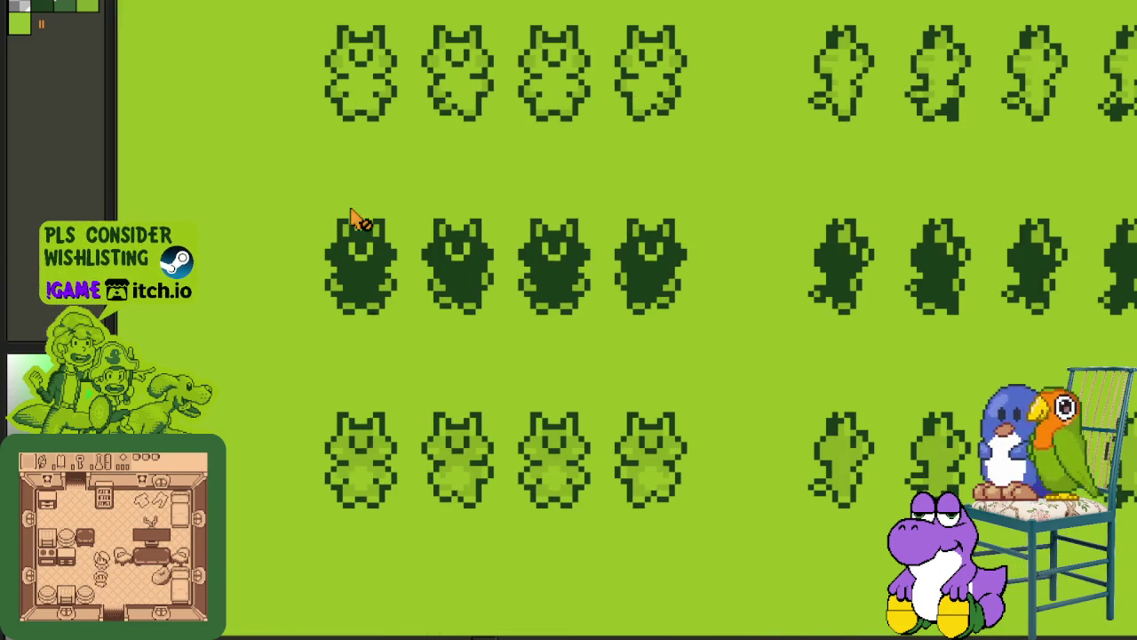
scroll(627, 453, down, 1)
scroll(619, 364, up, 2)
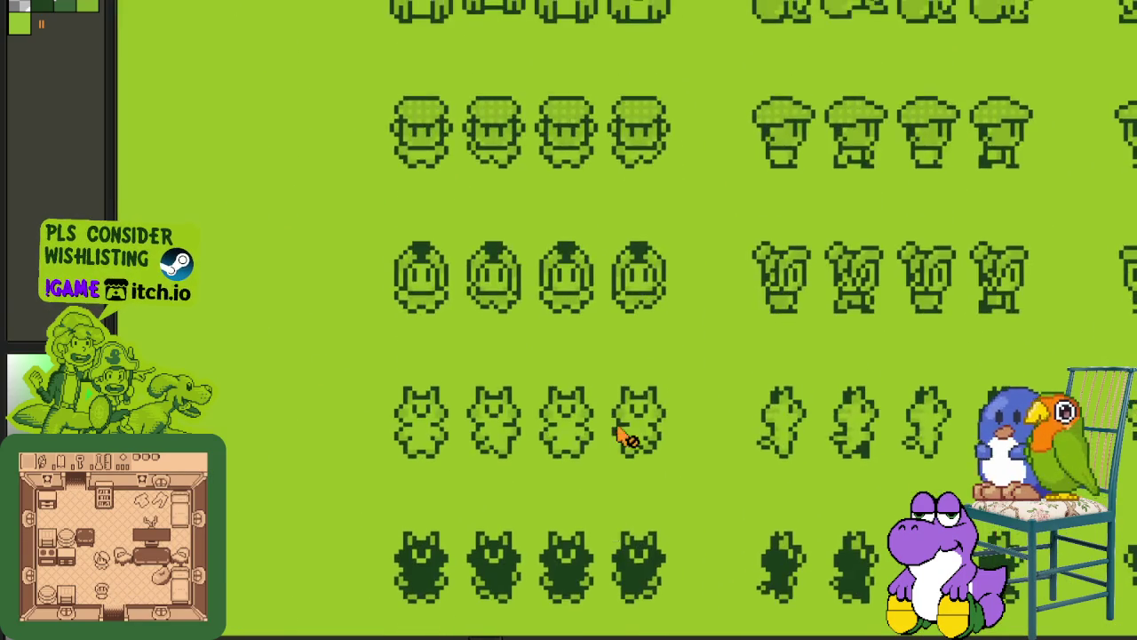
scroll(613, 431, up, 1)
scroll(453, 289, up, 1)
scroll(466, 306, up, 1)
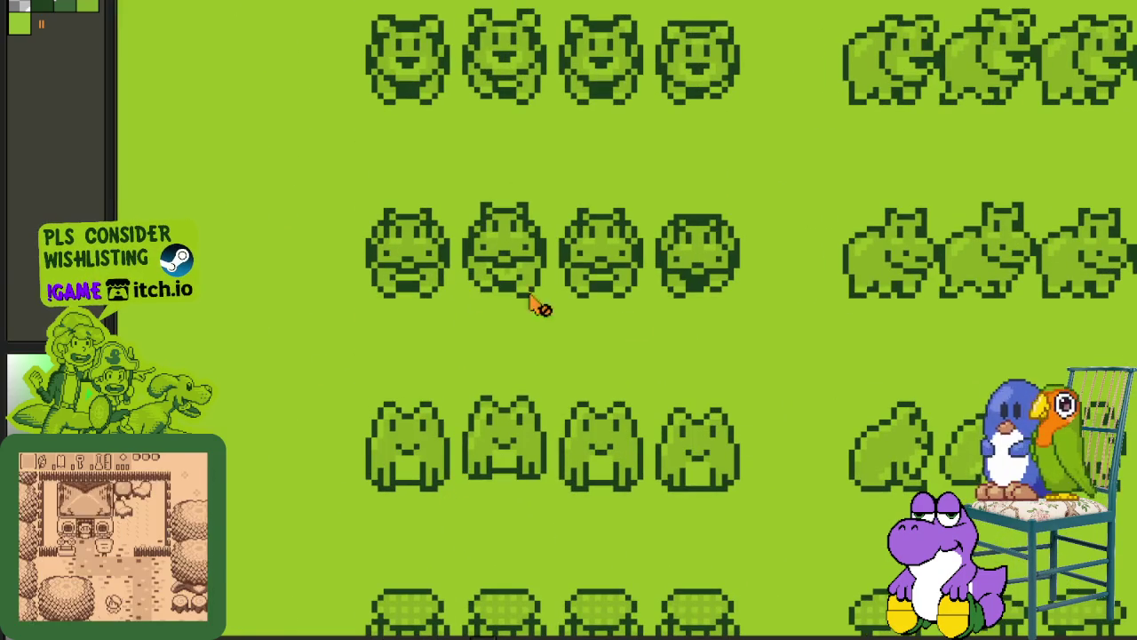
scroll(402, 251, up, 2)
scroll(640, 382, up, 2)
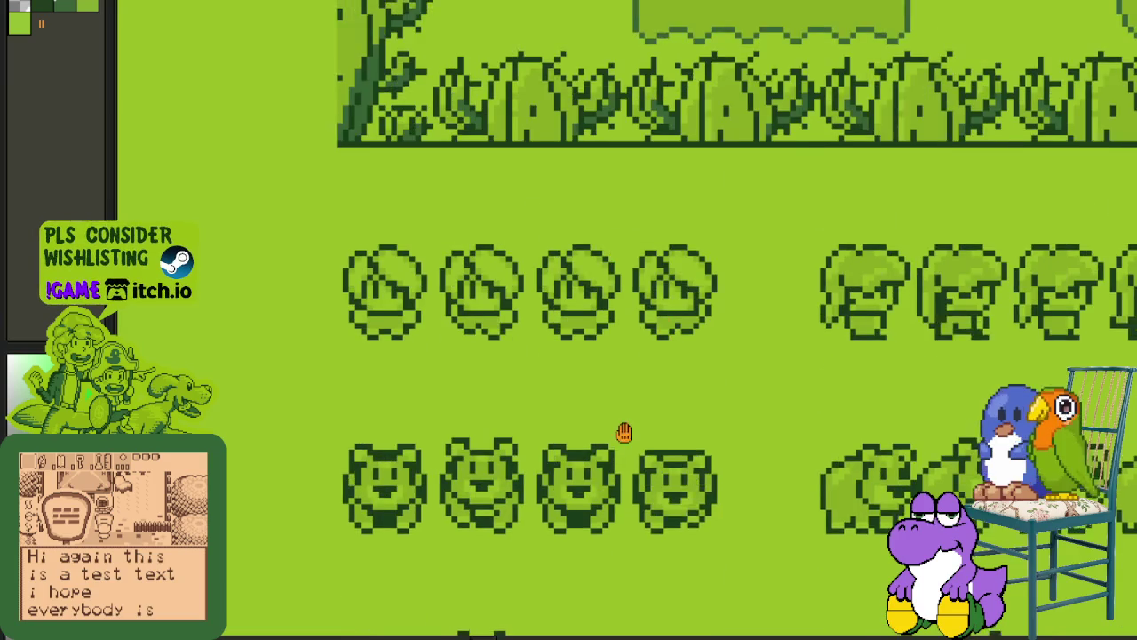
scroll(838, 457, down, 1)
drag(909, 464, 682, 375)
scroll(682, 375, down, 2)
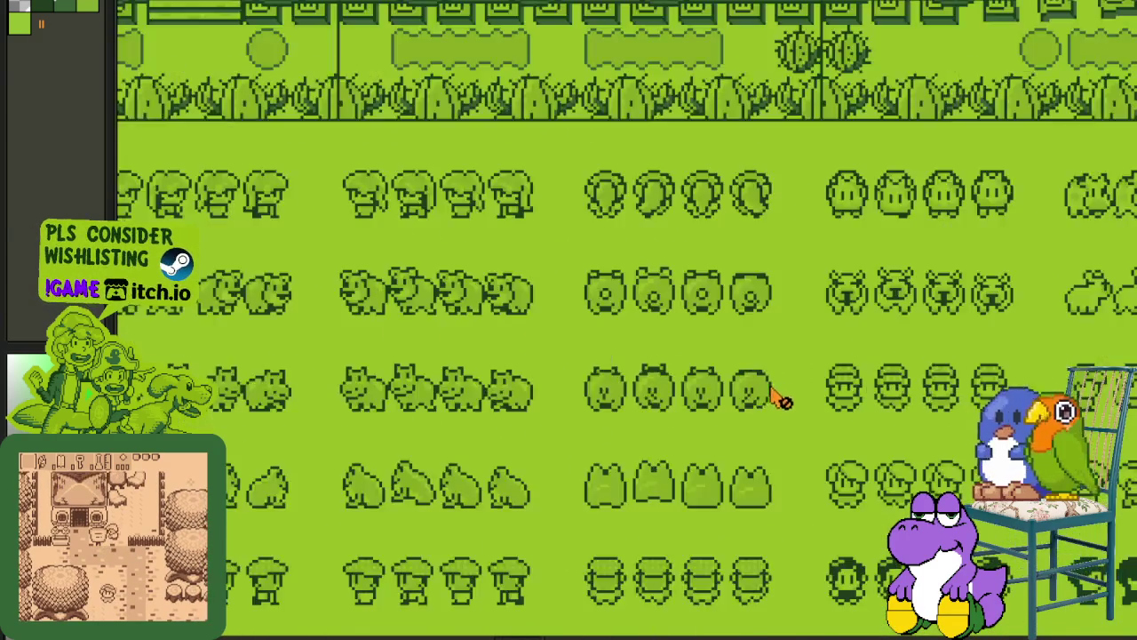
scroll(785, 399, down, 1)
scroll(586, 507, down, 2)
drag(437, 525, 682, 366)
scroll(592, 315, up, 1)
scroll(568, 337, up, 1)
scroll(581, 468, up, 1)
scroll(543, 437, up, 2)
drag(544, 437, 548, 296)
scroll(540, 317, up, 3)
scroll(439, 376, up, 3)
scroll(408, 354, up, 1)
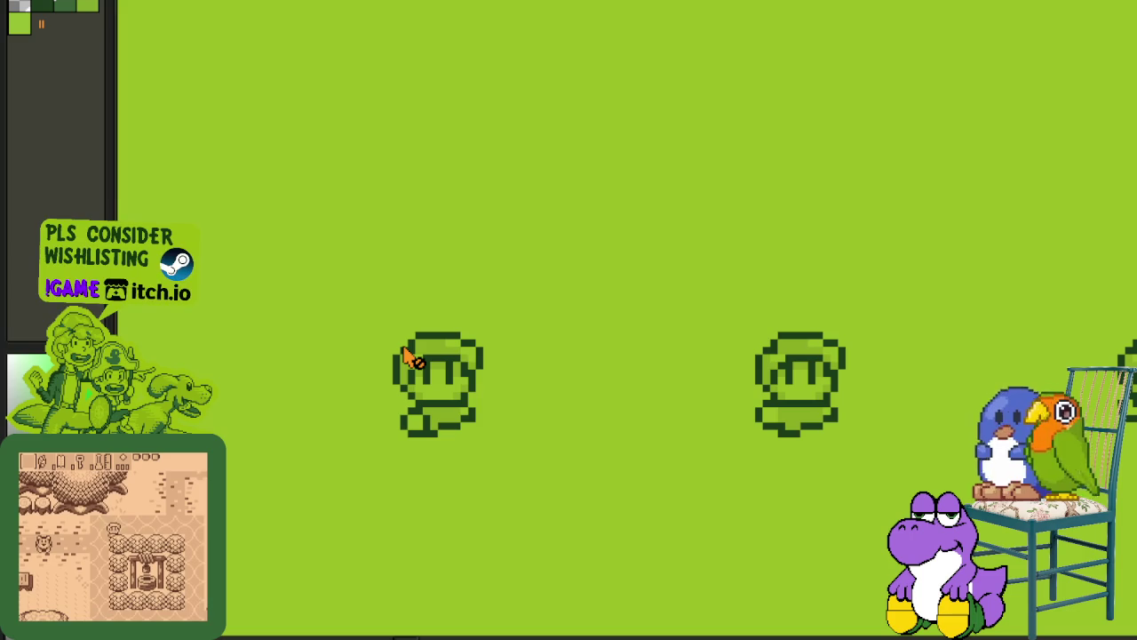
scroll(589, 325, down, 1)
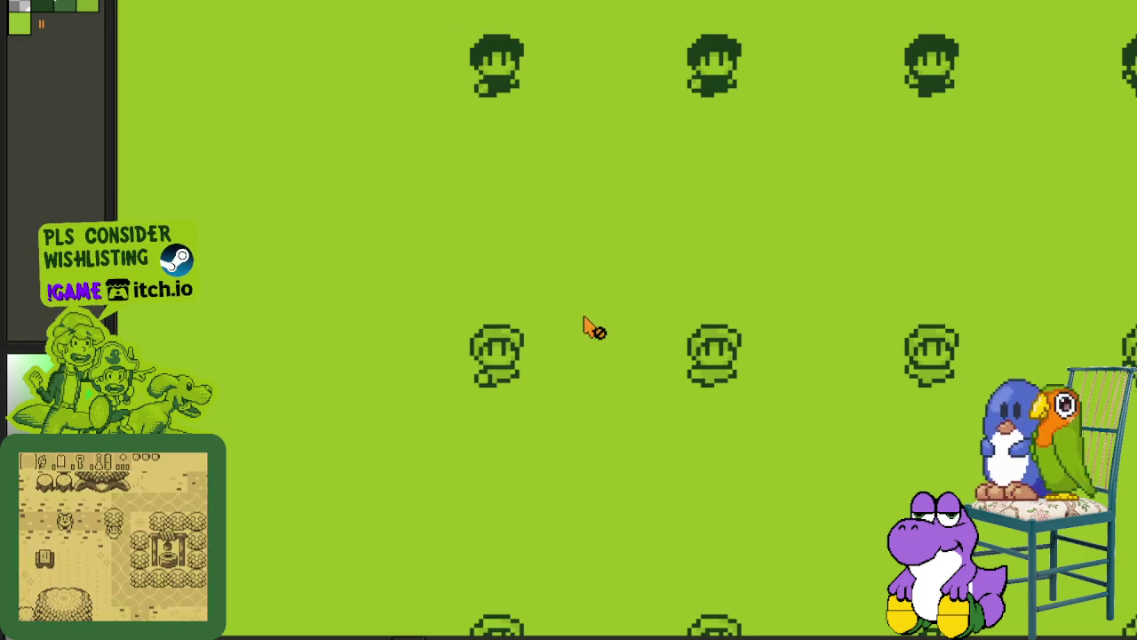
scroll(555, 267, down, 1)
scroll(568, 249, up, 3)
scroll(573, 284, up, 3)
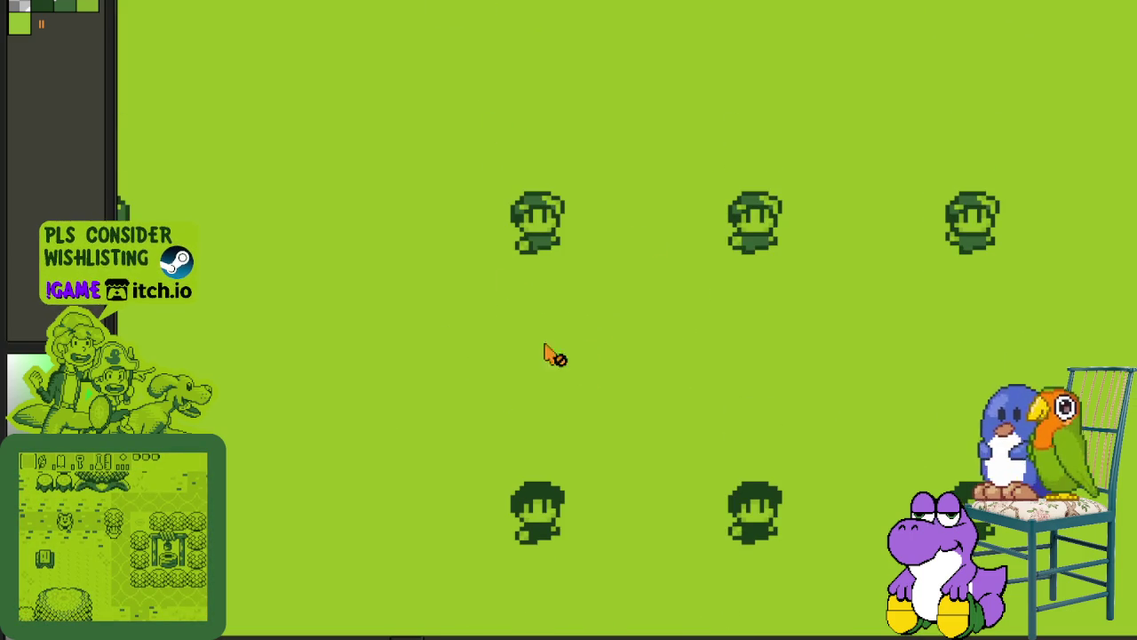
scroll(602, 426, up, 1)
scroll(640, 355, up, 1)
scroll(658, 275, up, 3)
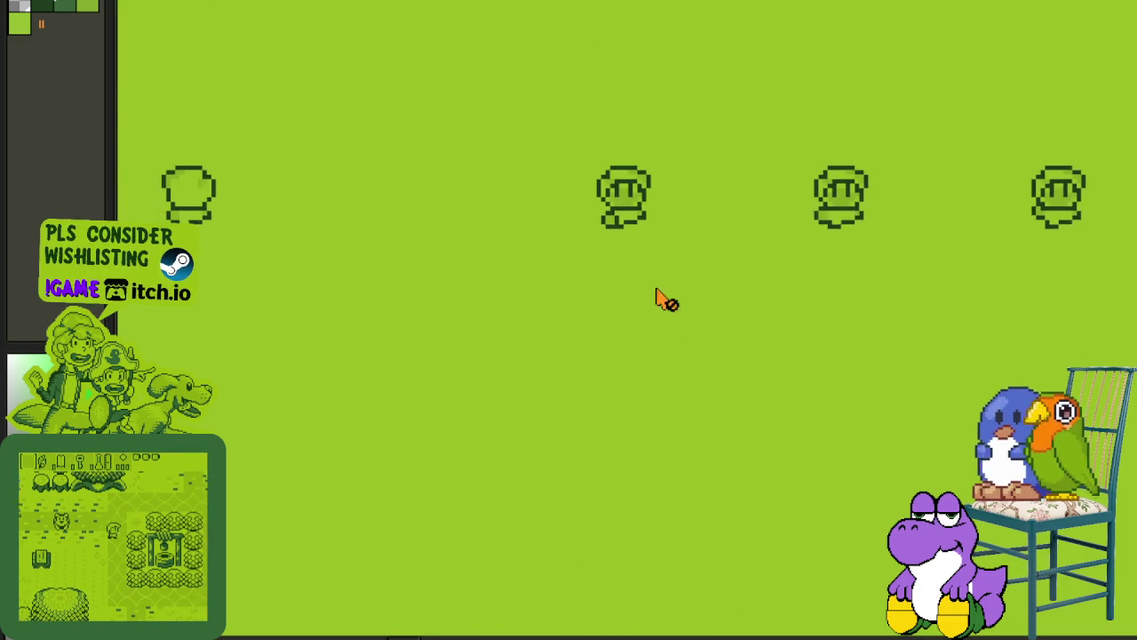
scroll(636, 311, up, 3)
scroll(559, 257, down, 1)
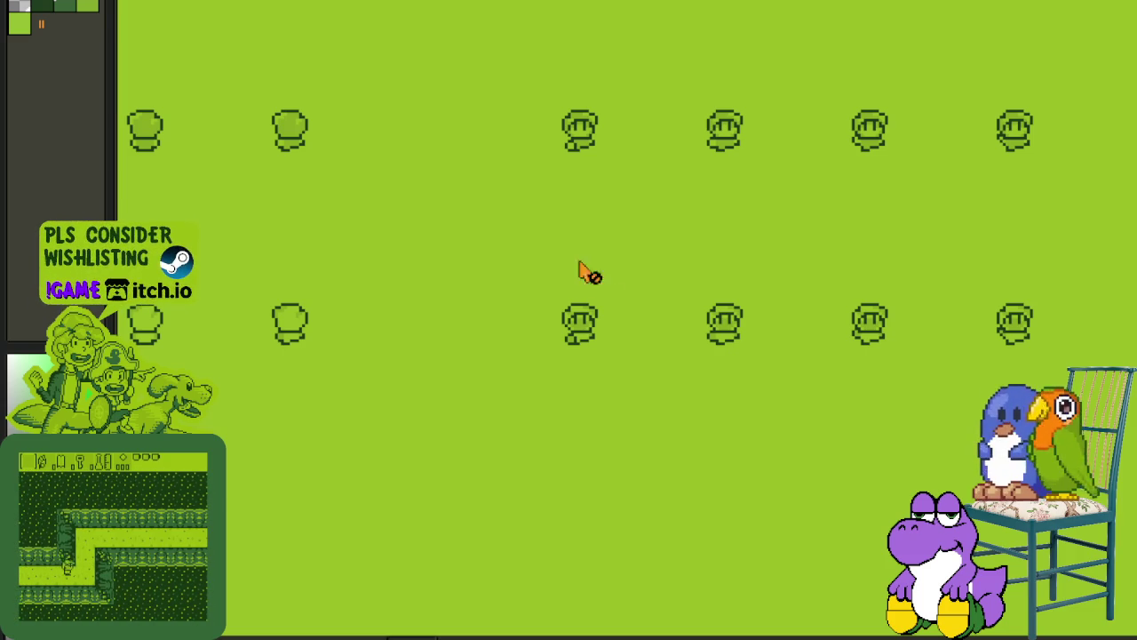
scroll(569, 260, down, 1)
drag(660, 347, 668, 521)
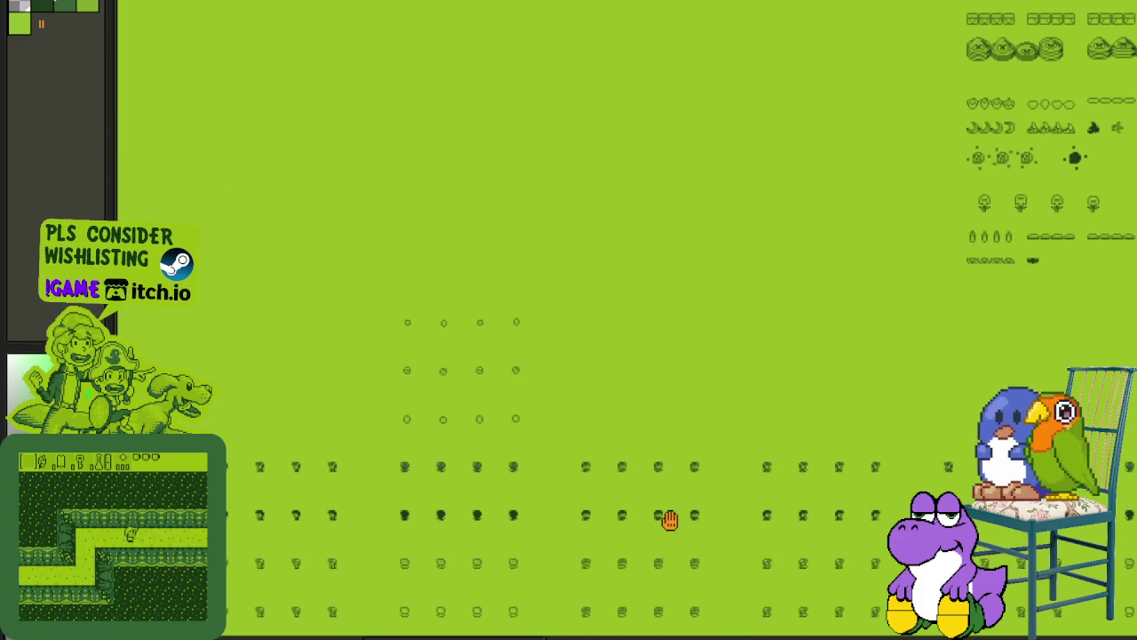
scroll(799, 391, up, 5)
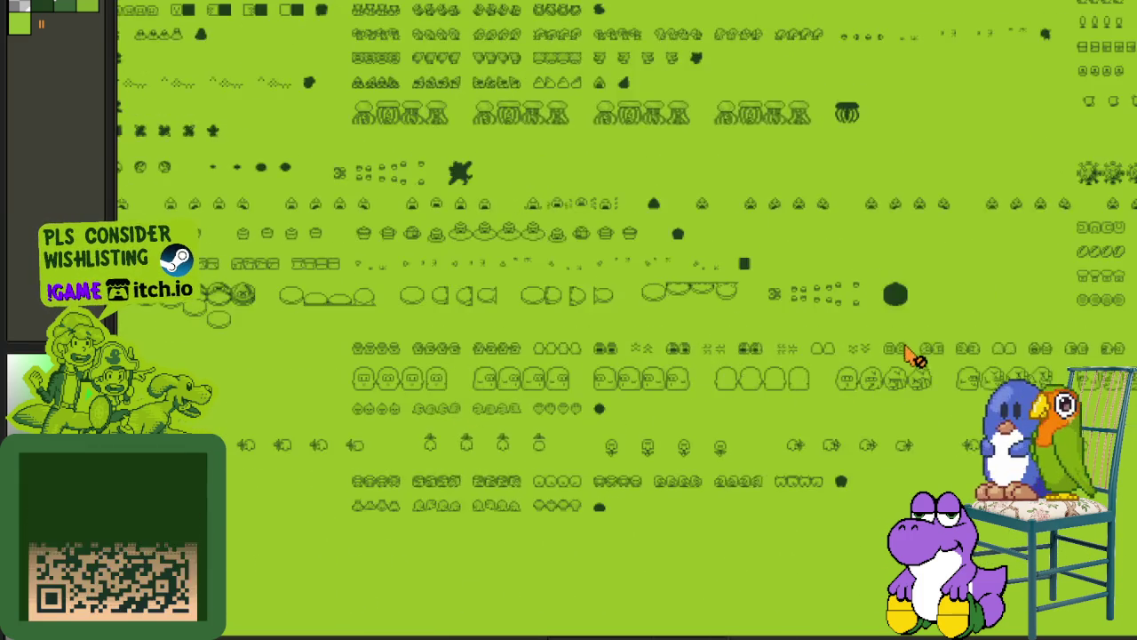
scroll(915, 354, down, 5)
scroll(858, 310, down, 5)
scroll(949, 304, right, 5)
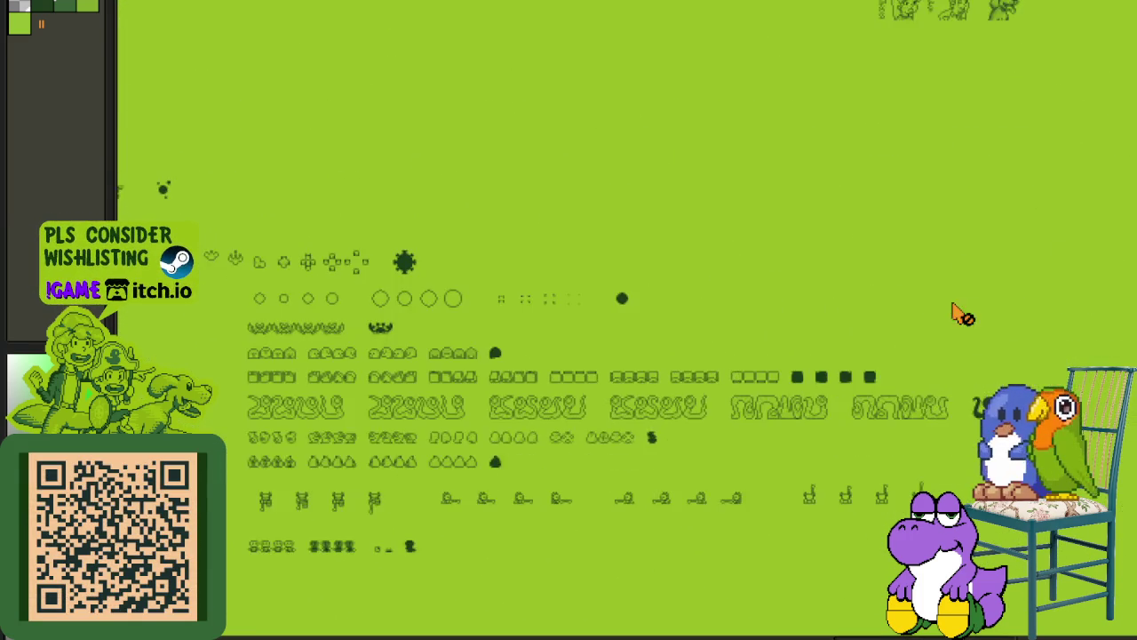
scroll(838, 318, right, 5)
scroll(853, 297, right, 2)
scroll(909, 406, right, 5)
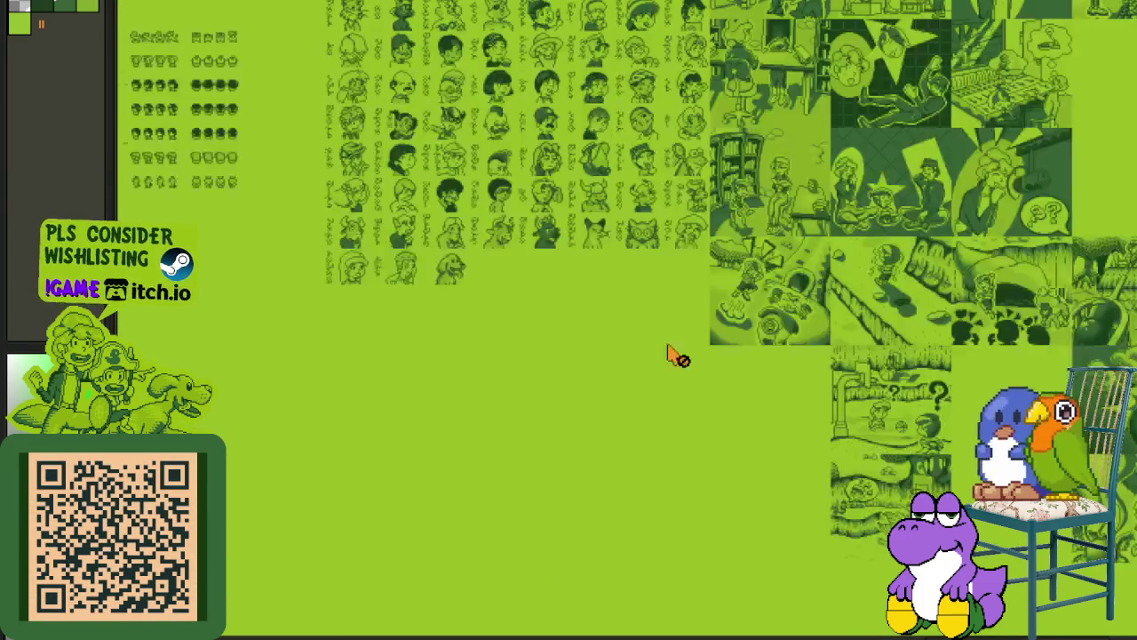
Zoom and scroll across the reference sheet to the panel of two kids puzzling over a basketball.
scroll(749, 401, up, 2)
scroll(578, 240, up, 2)
scroll(533, 258, up, 1)
scroll(355, 320, up, 1)
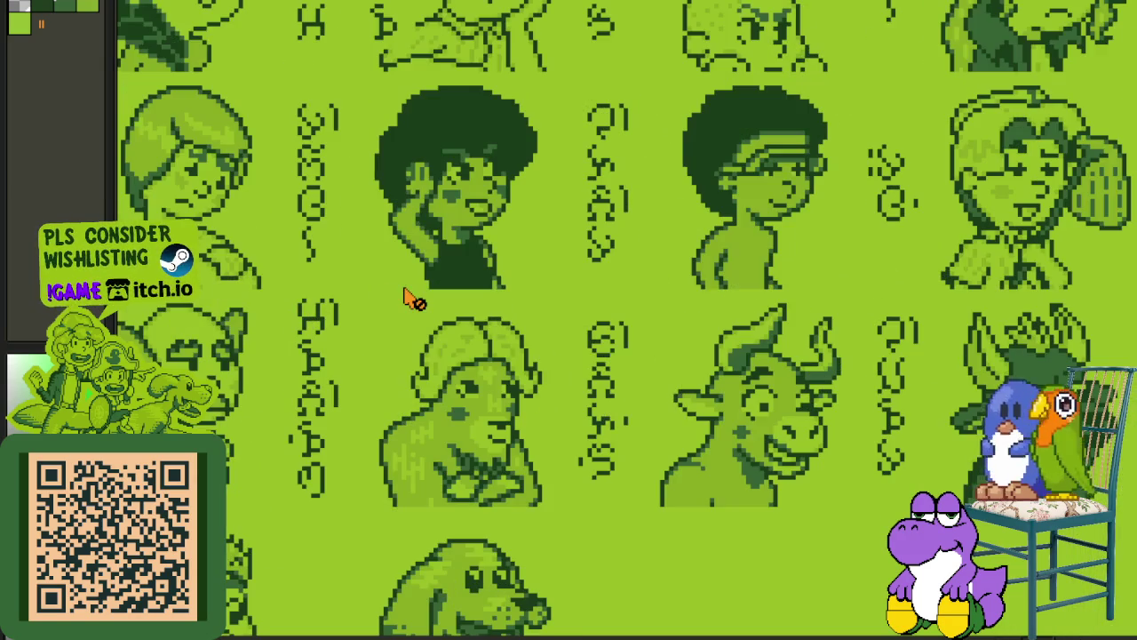
scroll(551, 293, down, 2)
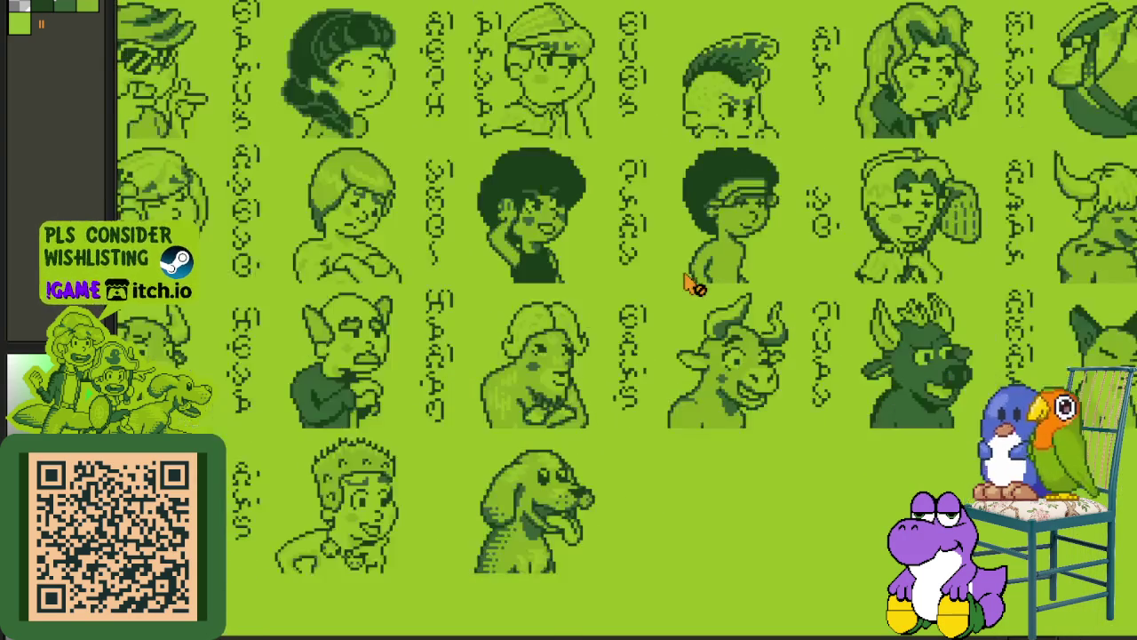
scroll(746, 227, up, 2)
scroll(609, 338, up, 2)
scroll(444, 294, up, 2)
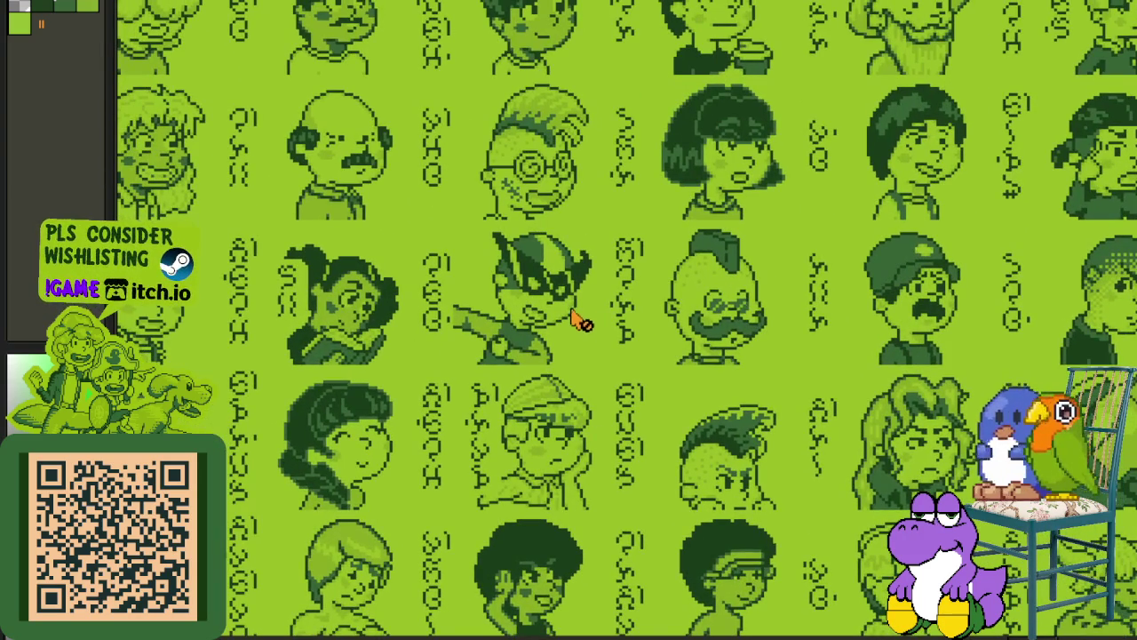
scroll(597, 325, down, 2)
scroll(584, 317, up, 2)
scroll(703, 261, right, 2)
scroll(622, 258, right, 5)
scroll(610, 248, up, 2)
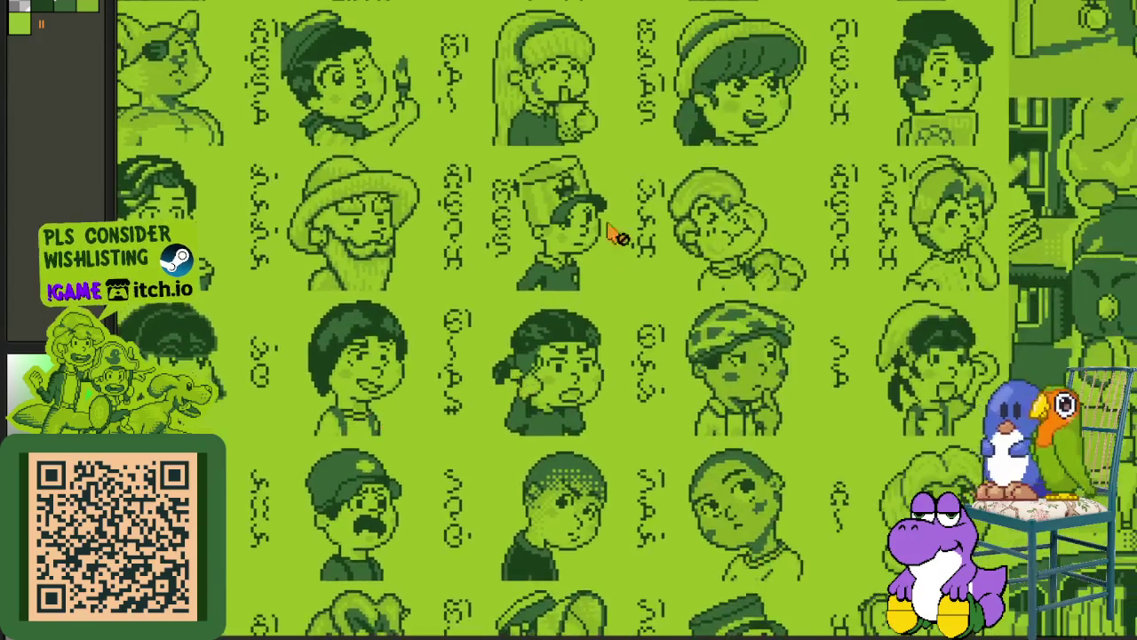
scroll(898, 292, right, 5)
scroll(470, 152, right, 2)
scroll(732, 300, down, 2)
scroll(751, 364, right, 3)
scroll(751, 365, down, 1)
scroll(749, 409, down, 1)
scroll(710, 328, down, 3)
scroll(684, 289, down, 1)
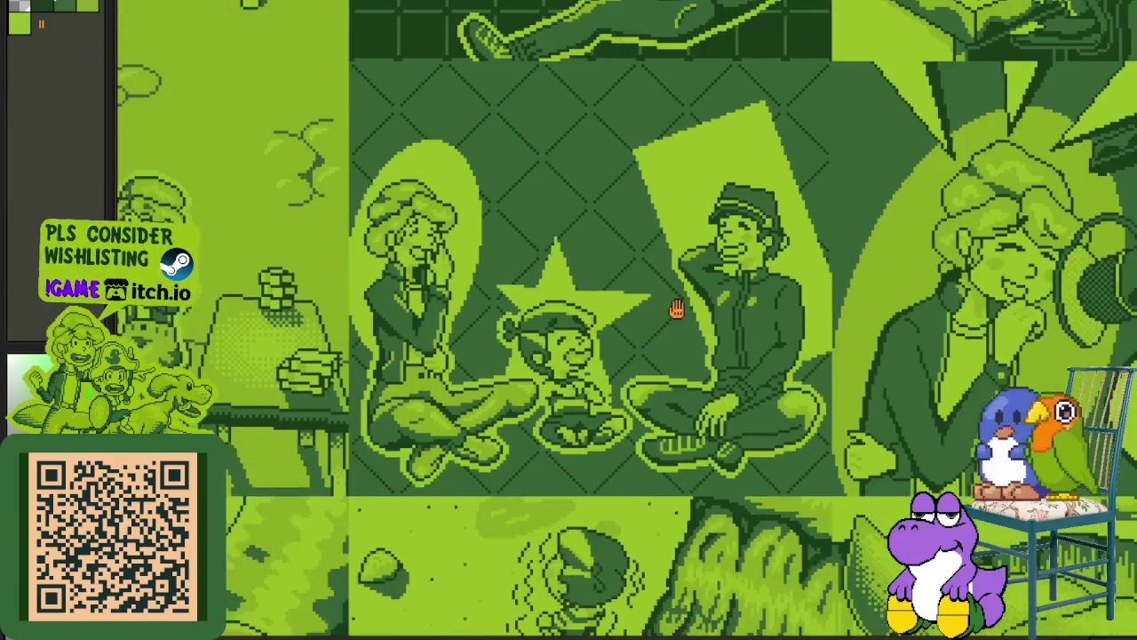
scroll(689, 284, down, 2)
scroll(695, 266, down, 3)
scroll(696, 267, right, 1)
scroll(681, 249, down, 2)
scroll(681, 249, right, 1)
scroll(737, 233, down, 2)
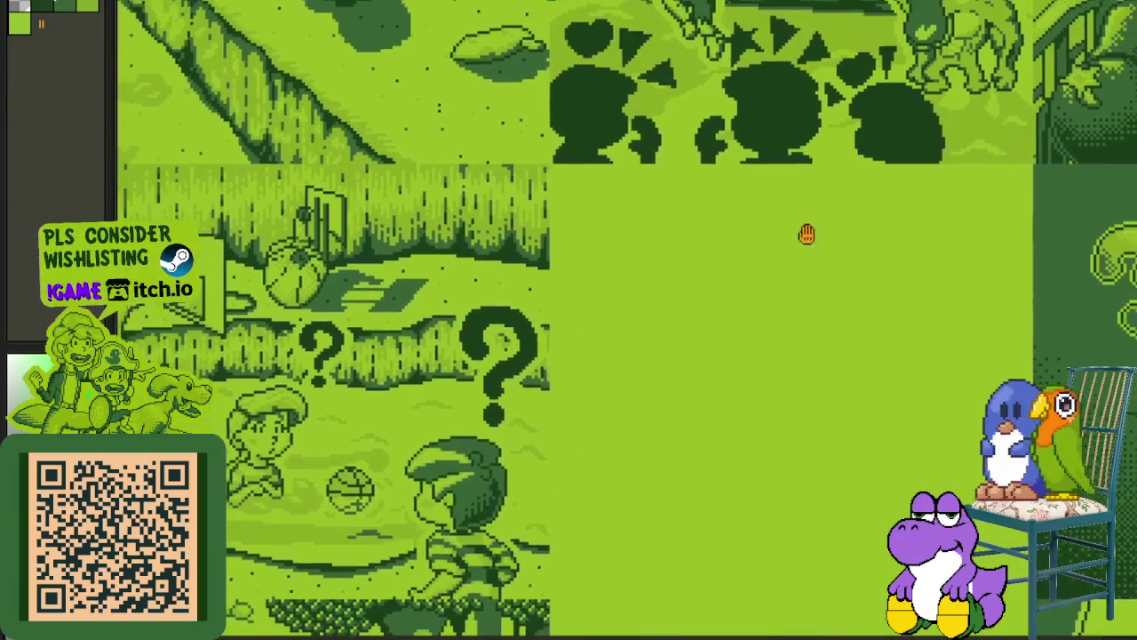